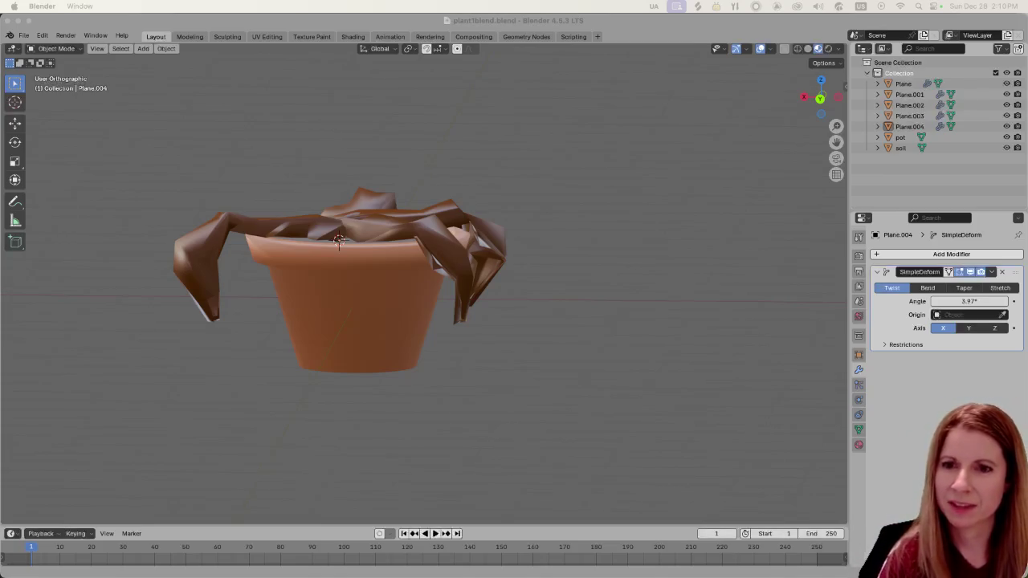
Step: Re-export all models in GooseControl (2 exported, 50 skipped), then hide it and switch to Godot
left_click(650, 386)
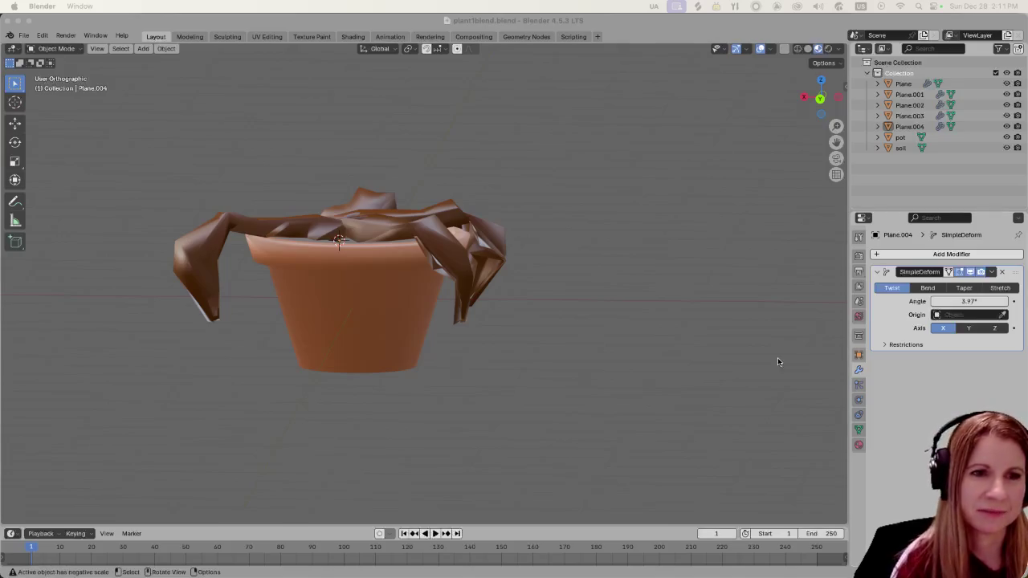
left_click(744, 375)
left_click(837, 558)
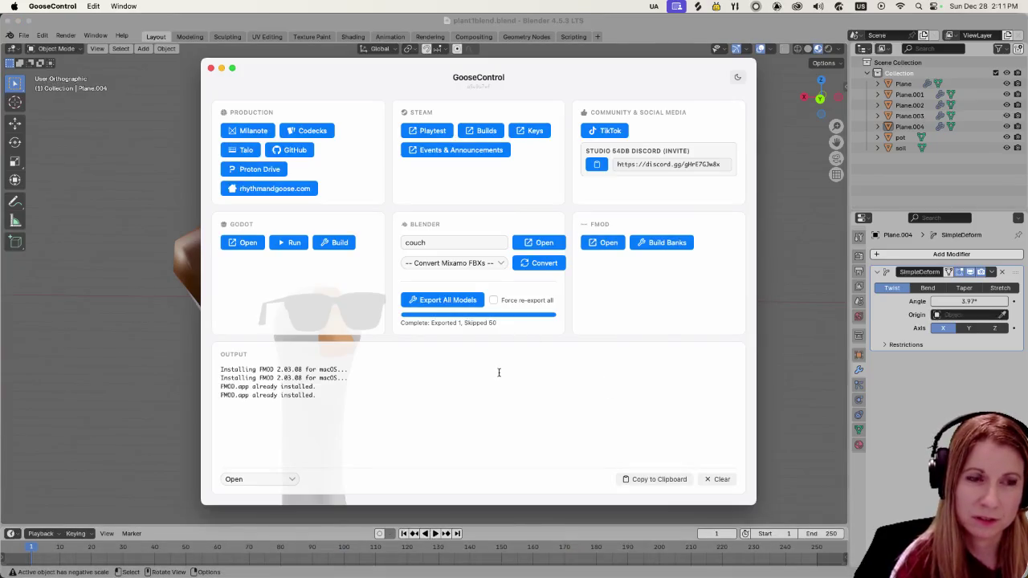
left_click(447, 300)
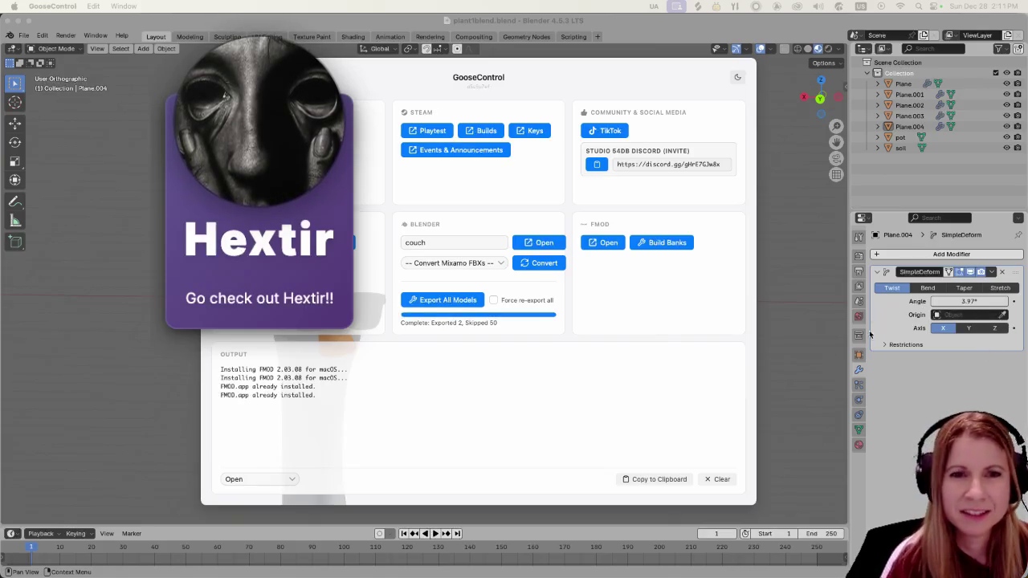
left_click(787, 399)
key("super+Tab")
key("super+Tab")
key("super+Tab")
key("super+Tab")
key("super+Tab")
key("super+Tab")
key("super+Tab")
key("super+Tab")
key("super+Tab")
key("super+Tab")
key("super+Tab")
key("super+Tab")
key("super+Tab")
key("super+Tab")
key("super+Tab")
key("super+Tab")
key("super+Tab")
key("super+Tab")
key("super+Tab")
key("super+Tab")
key("super+Tab")
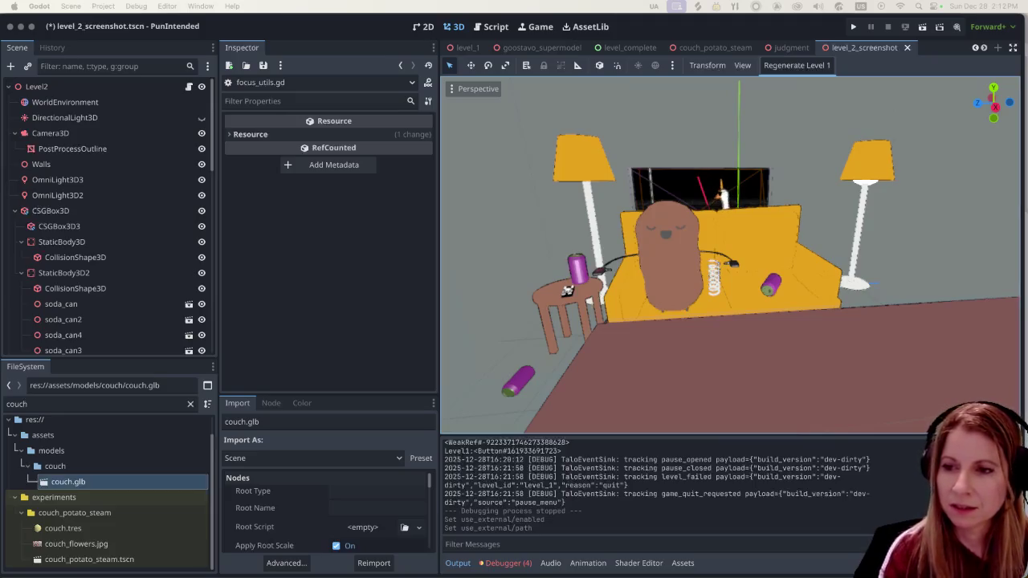
Step: Launch Rhythm and Goose Playtest from the Steam Library and start a round from its main menu
key("super+Tab")
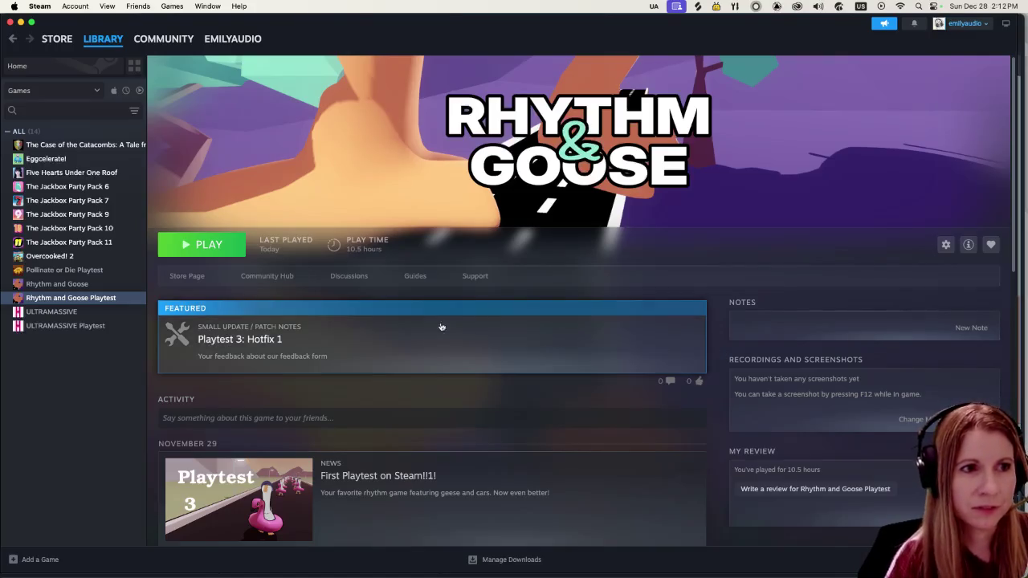
left_click(209, 244)
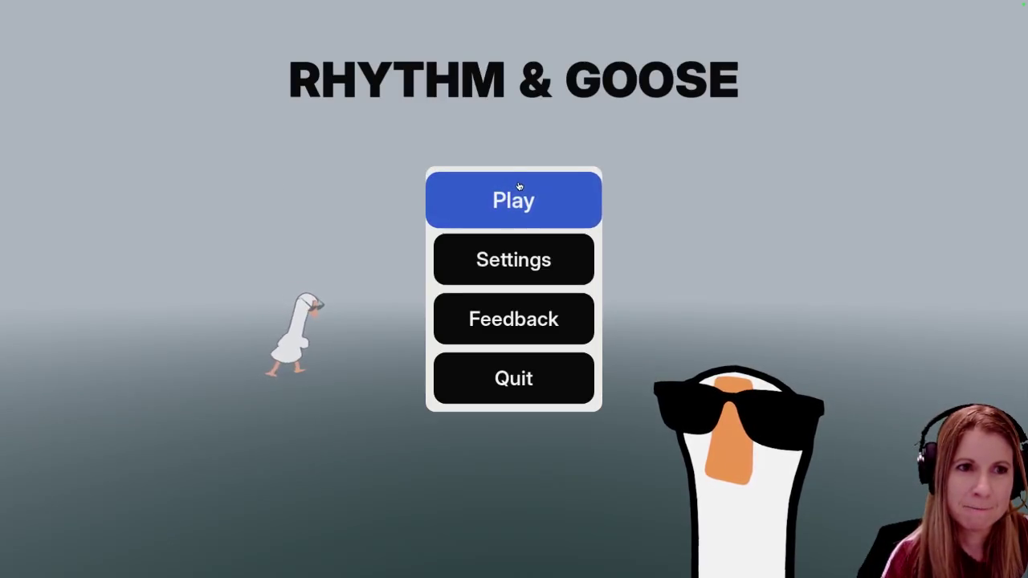
left_click(519, 186)
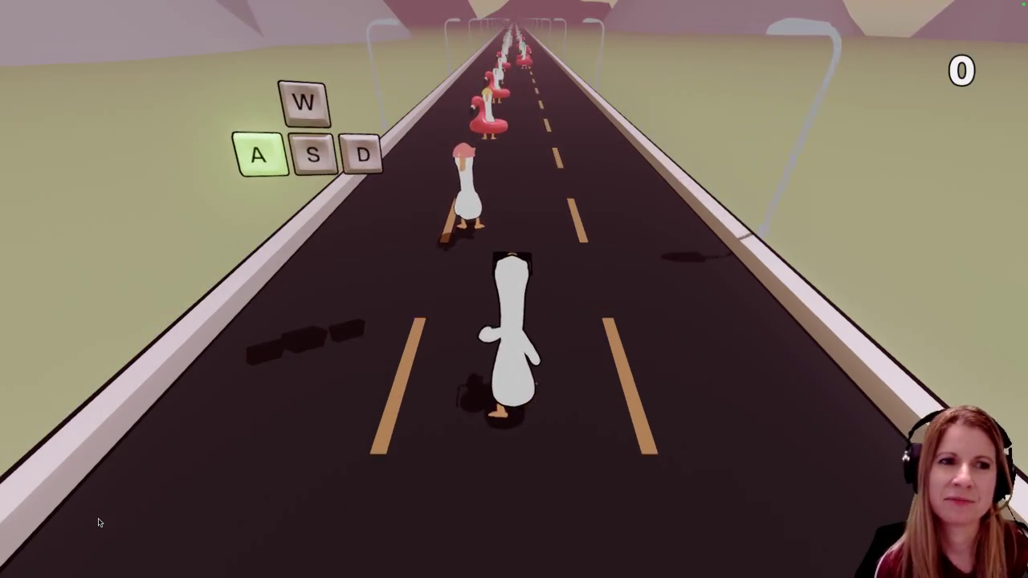
Step: Hit the beats with A and D as floats pass, raising the score to 41799
key("a")
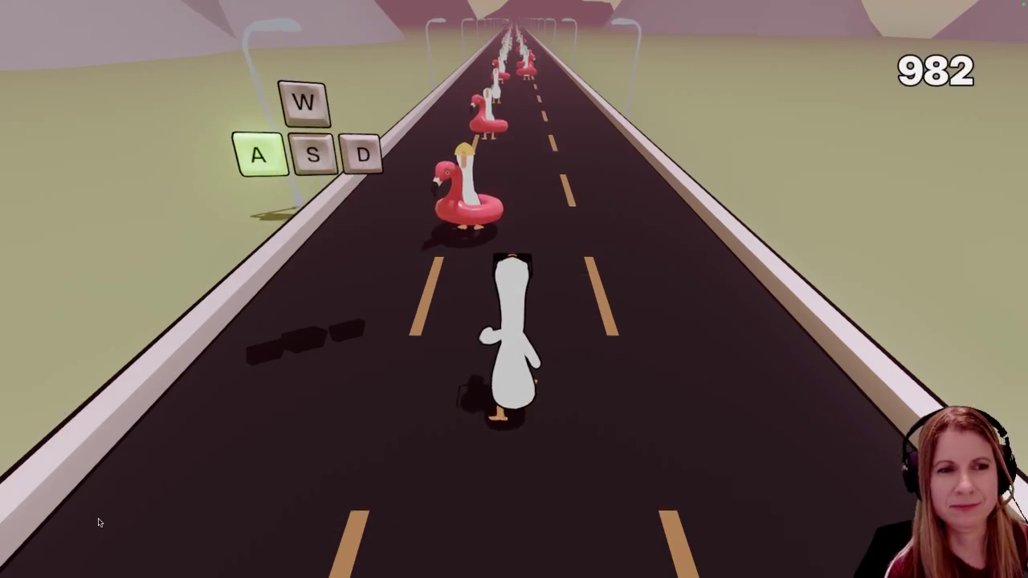
key("a")
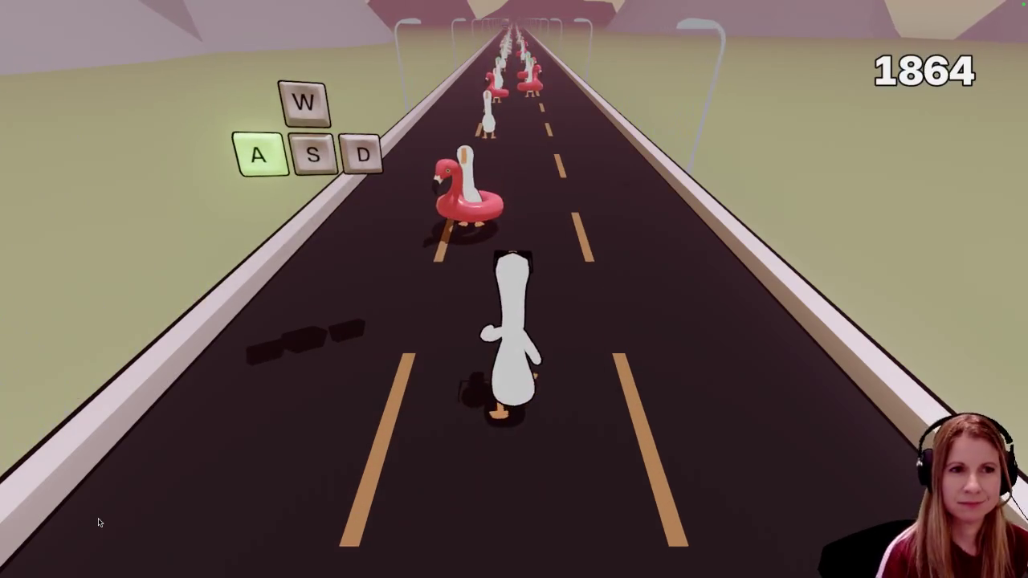
key("a")
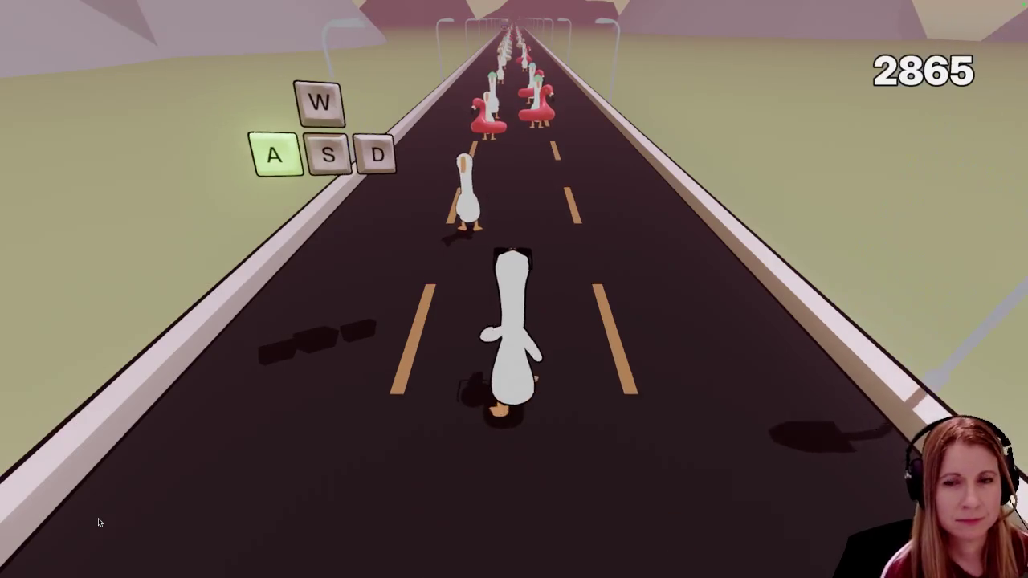
key("d")
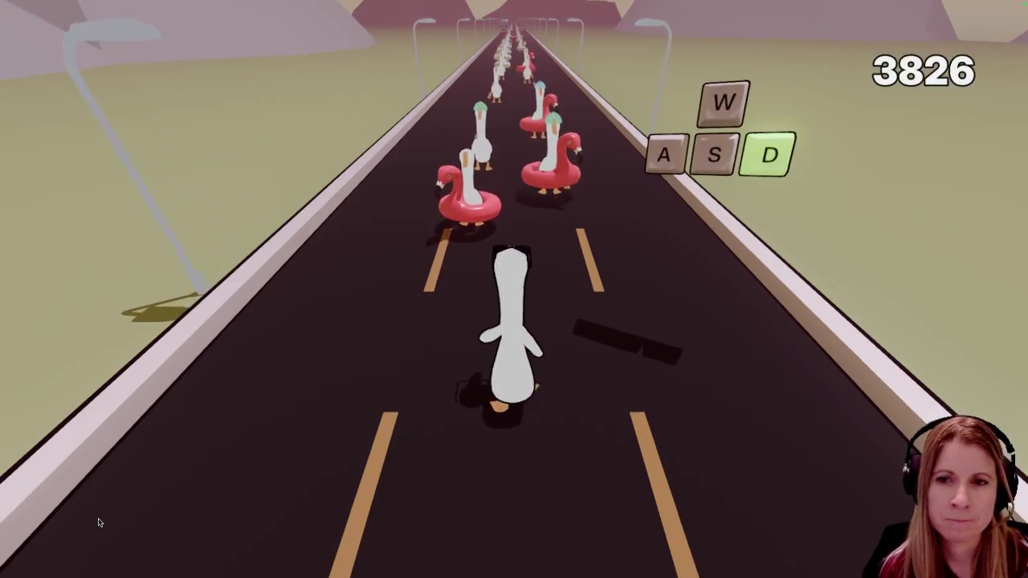
key("d")
key("d")
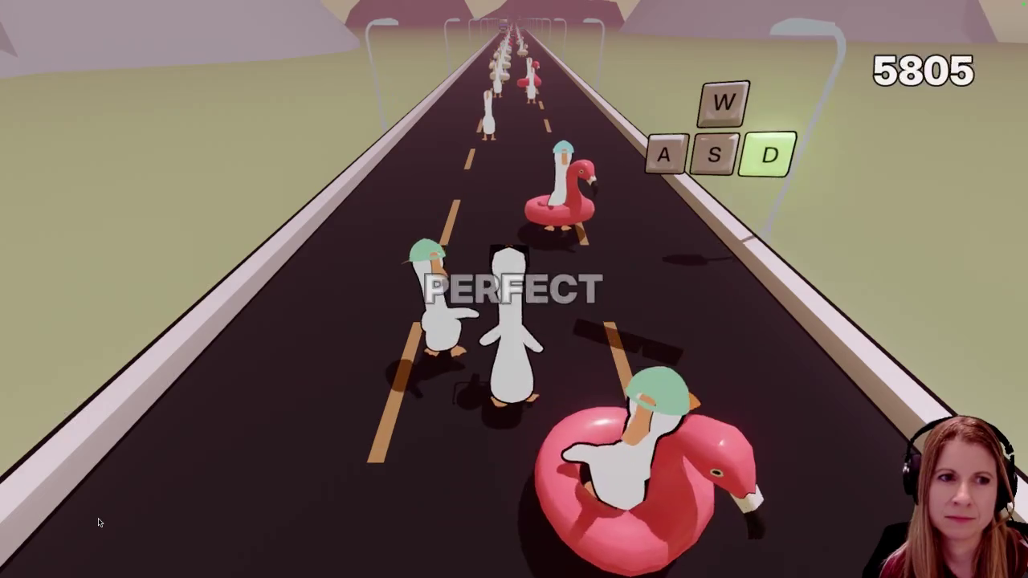
key("d")
key("d")
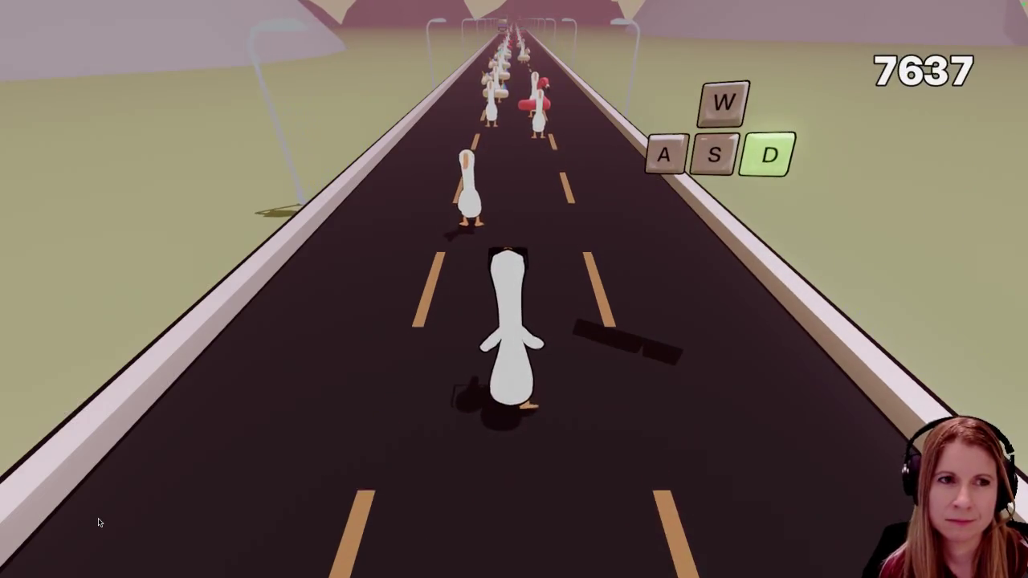
key("d")
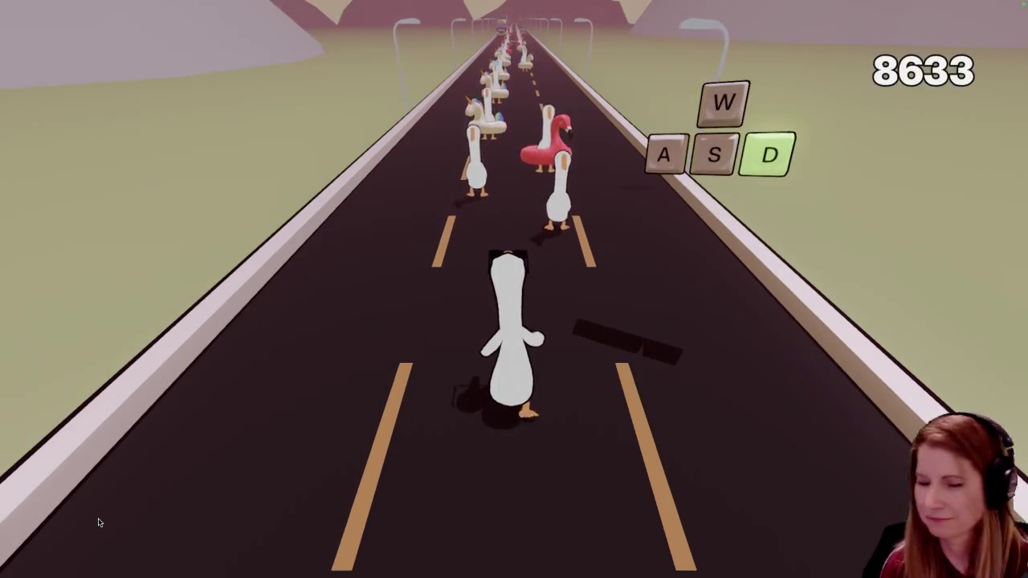
key("d")
key("d")
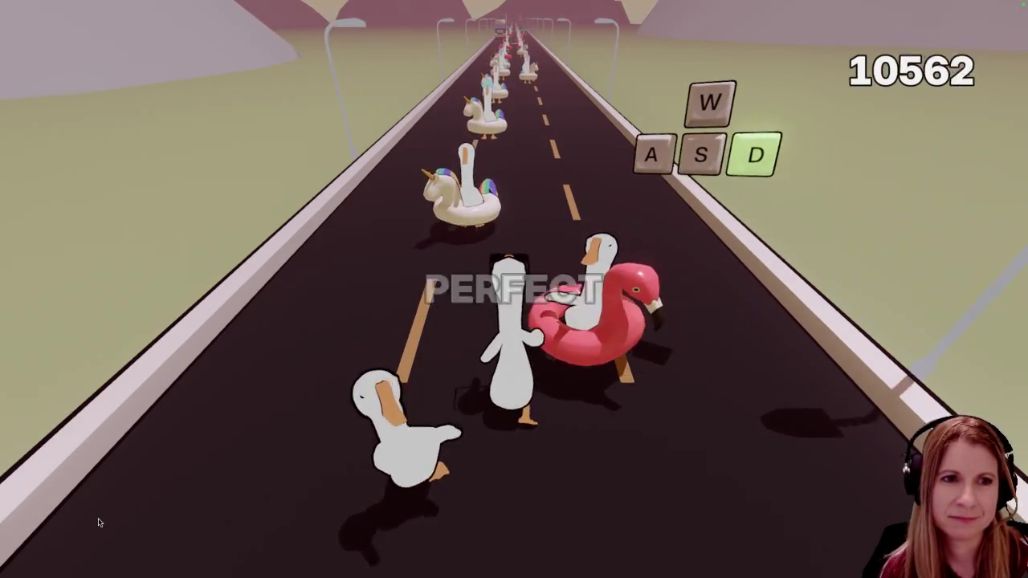
key("d")
key("d")
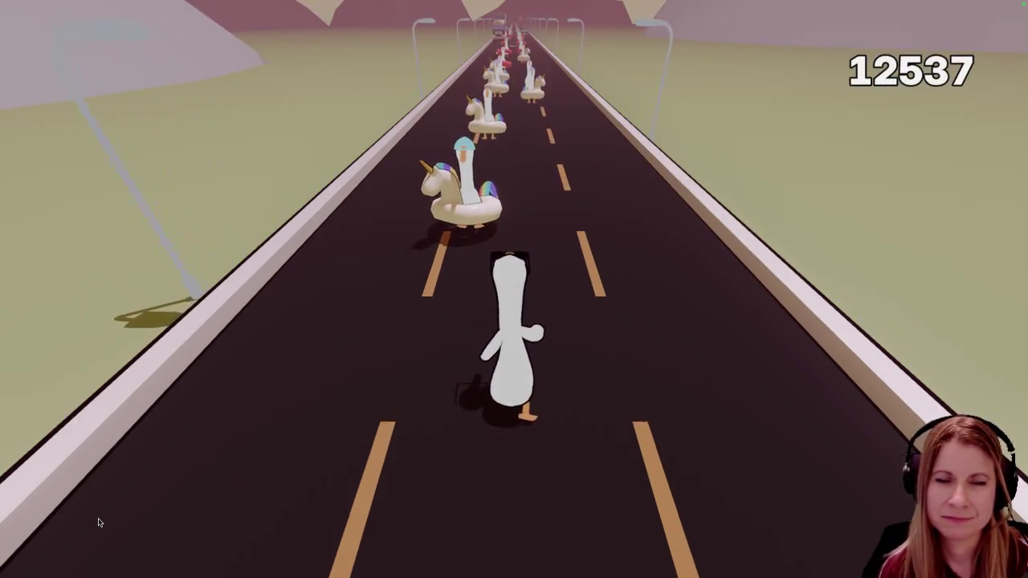
key("d")
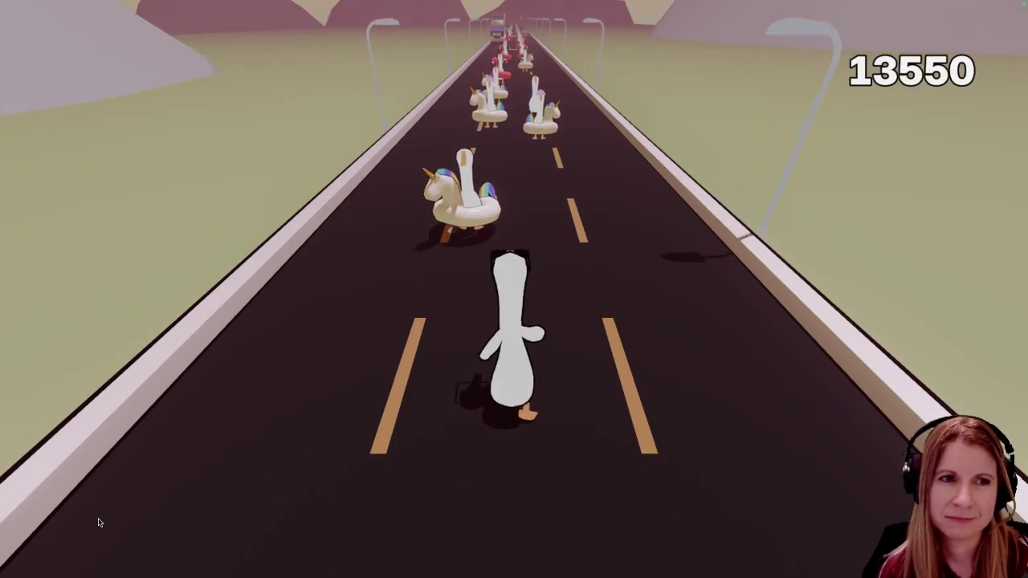
key("d")
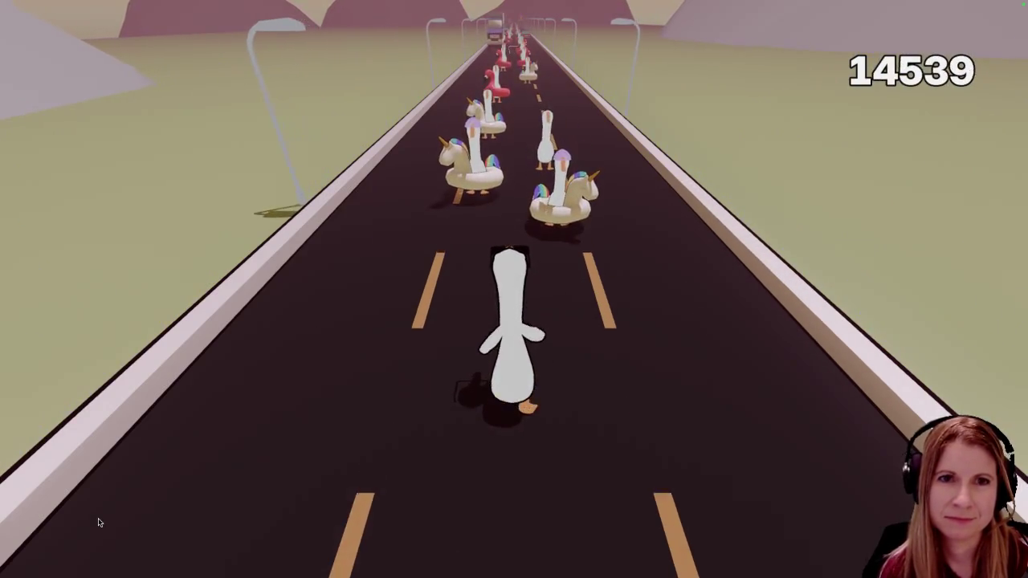
key("d")
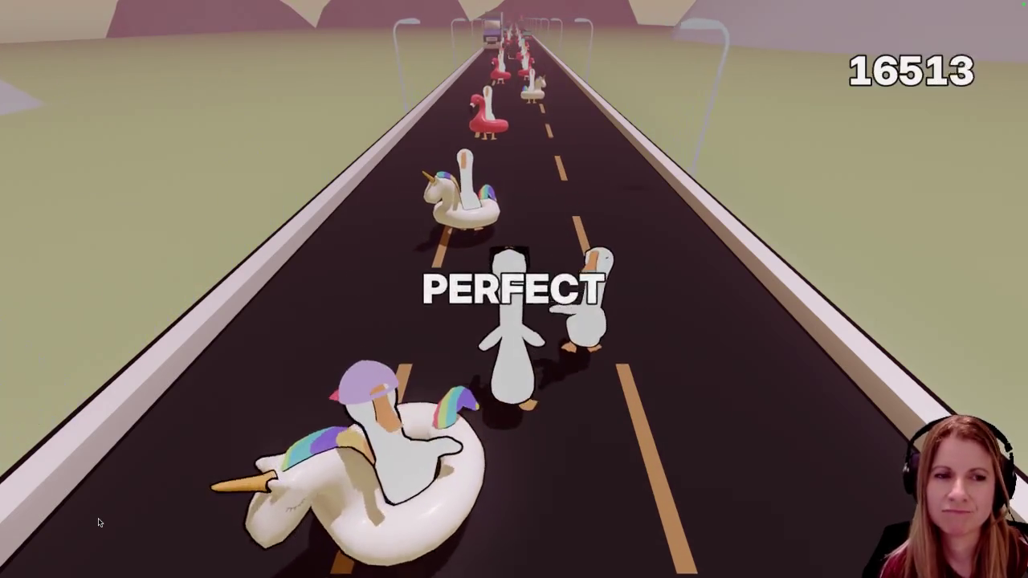
key("d")
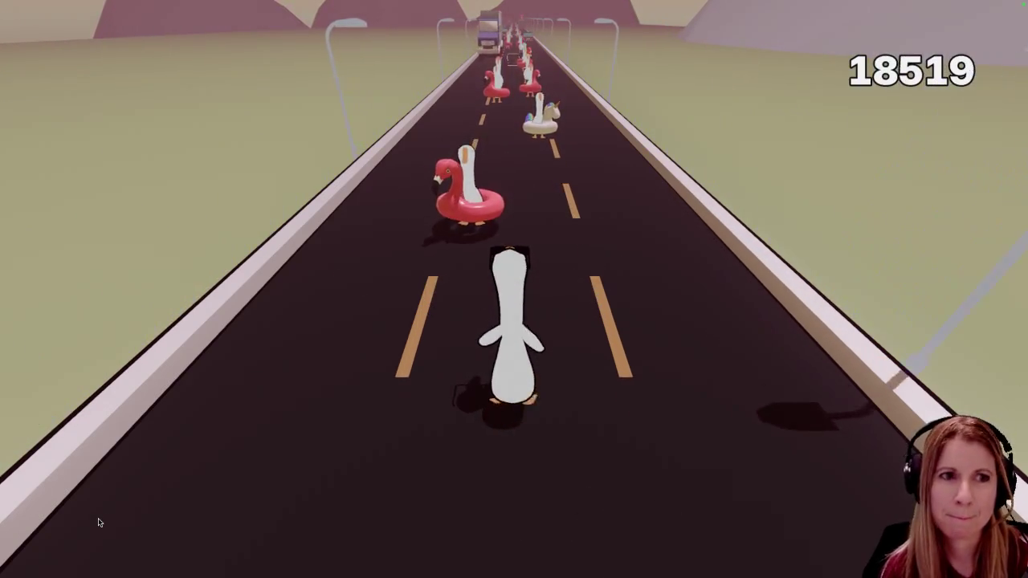
key("d")
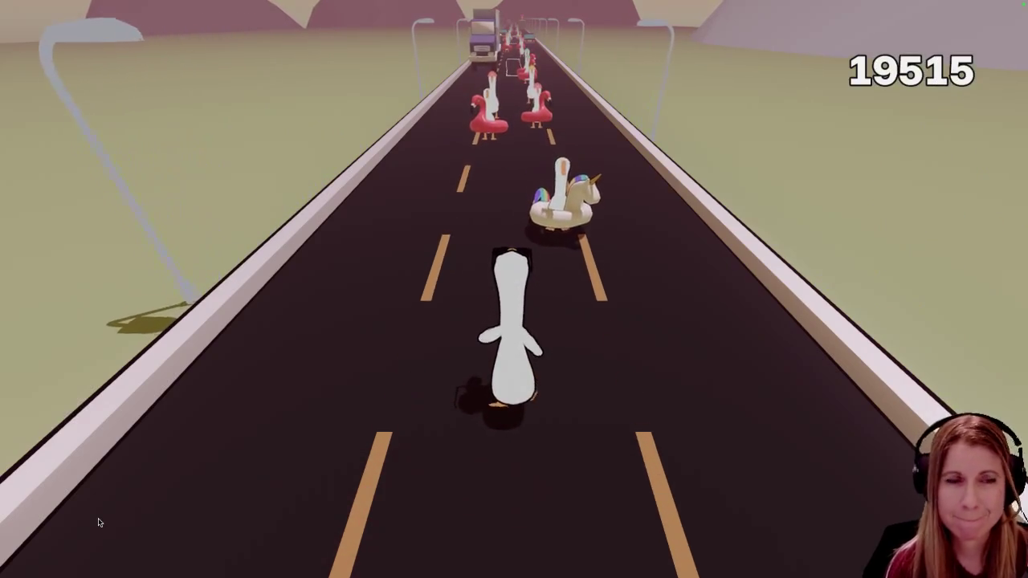
key("d")
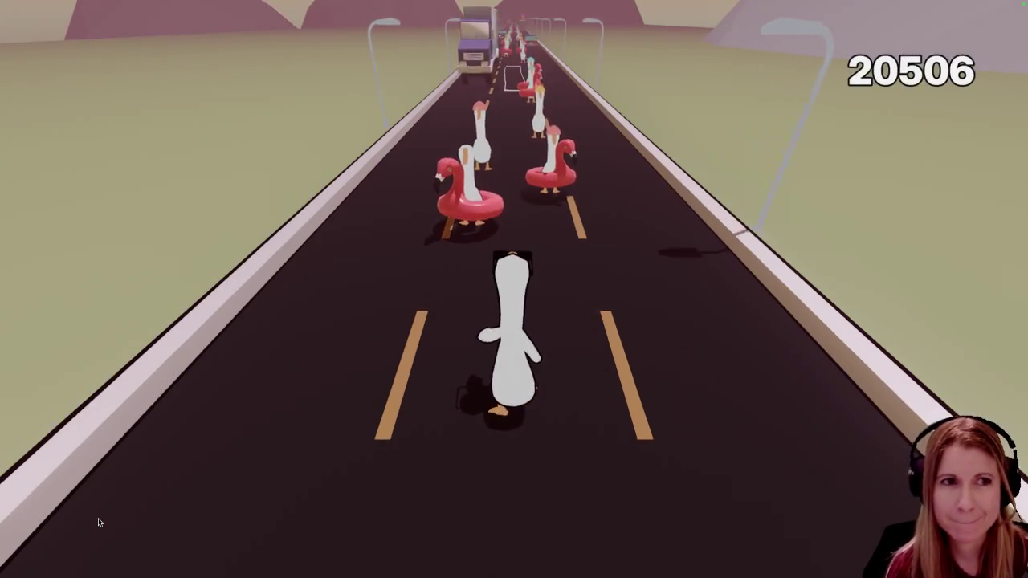
key("d")
key("d")
key("d")
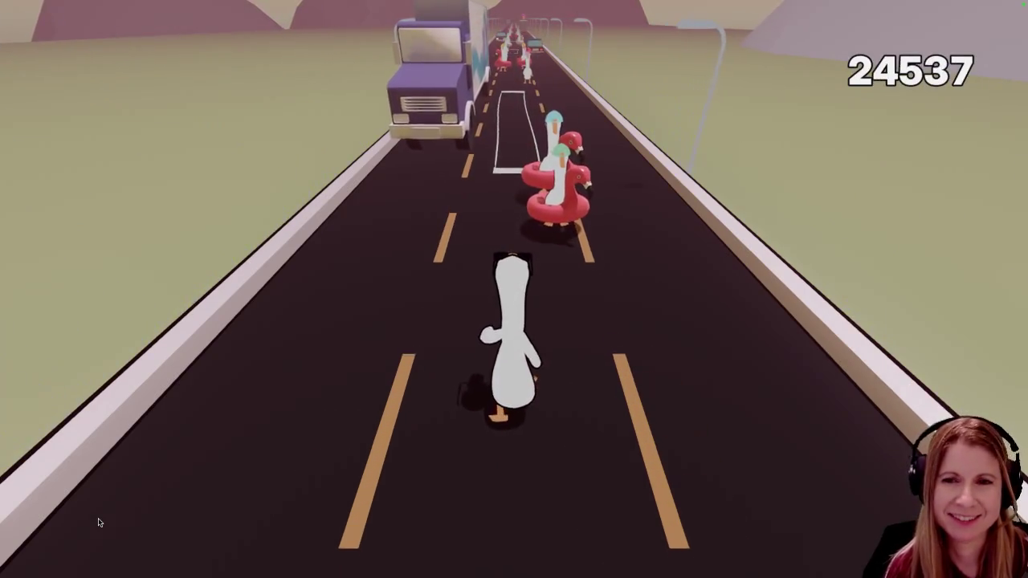
key("d")
key("d")
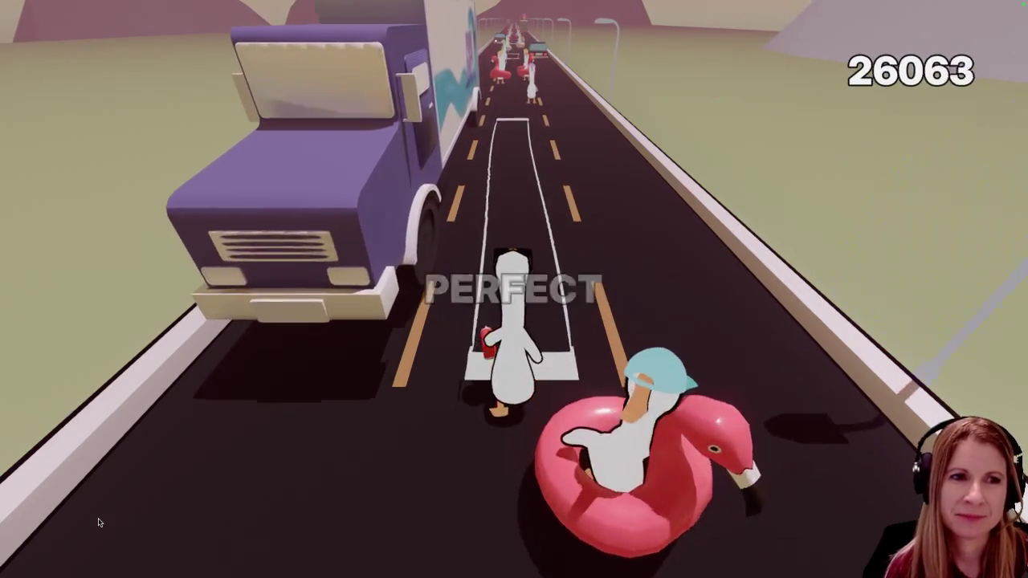
key("d")
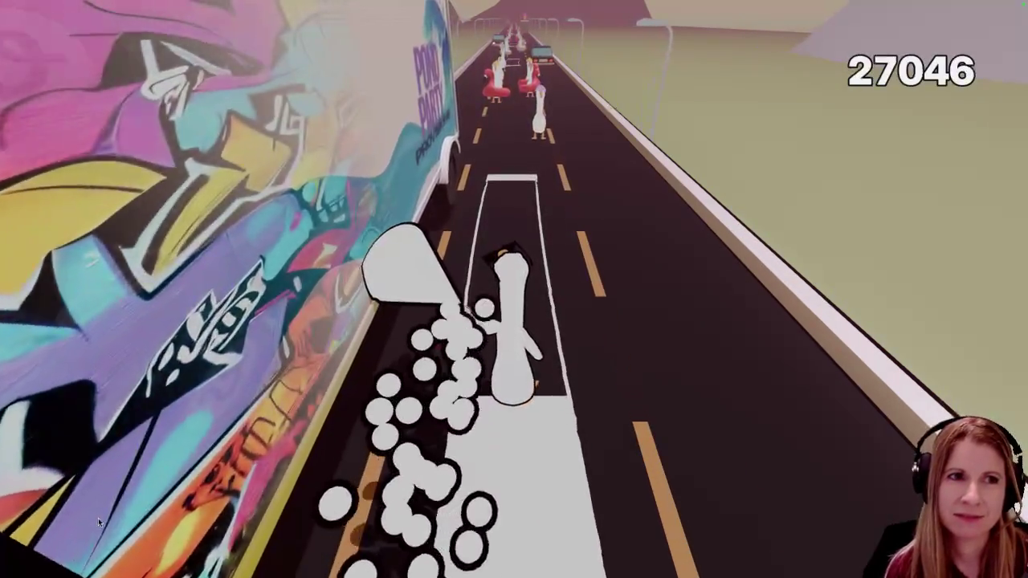
key("d")
key("d")
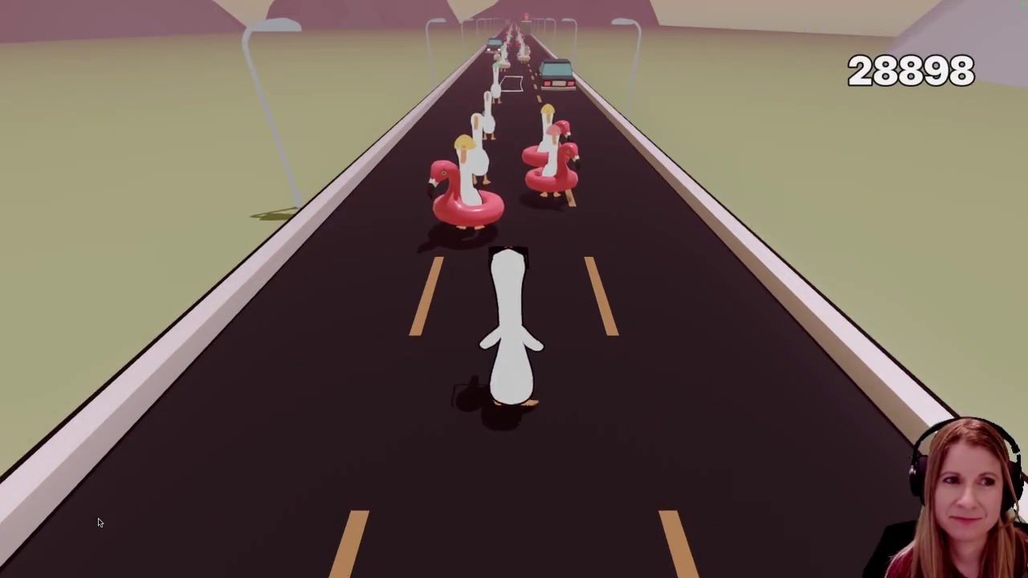
key("d")
key("d")
key("d")
key("d")
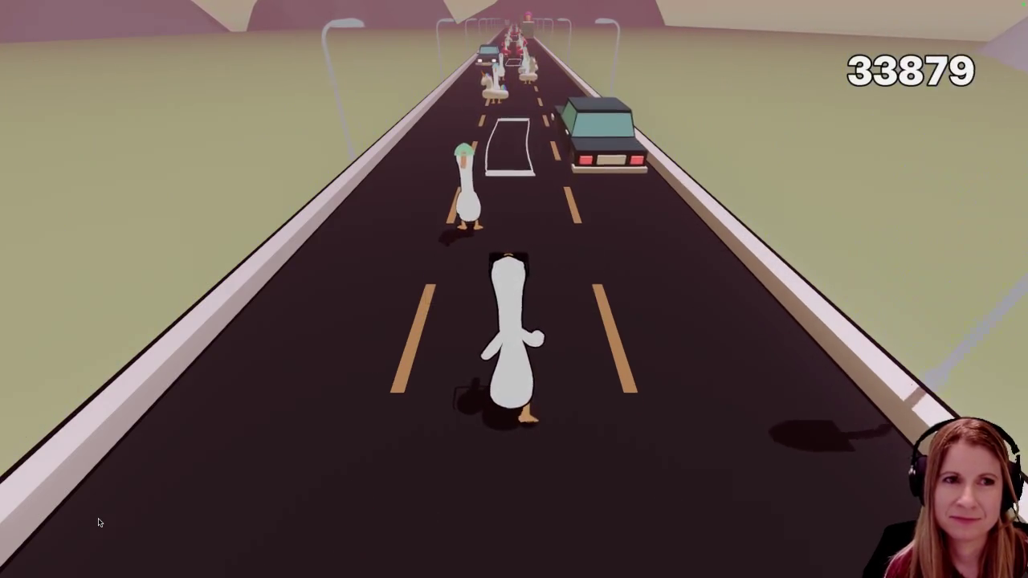
key("d")
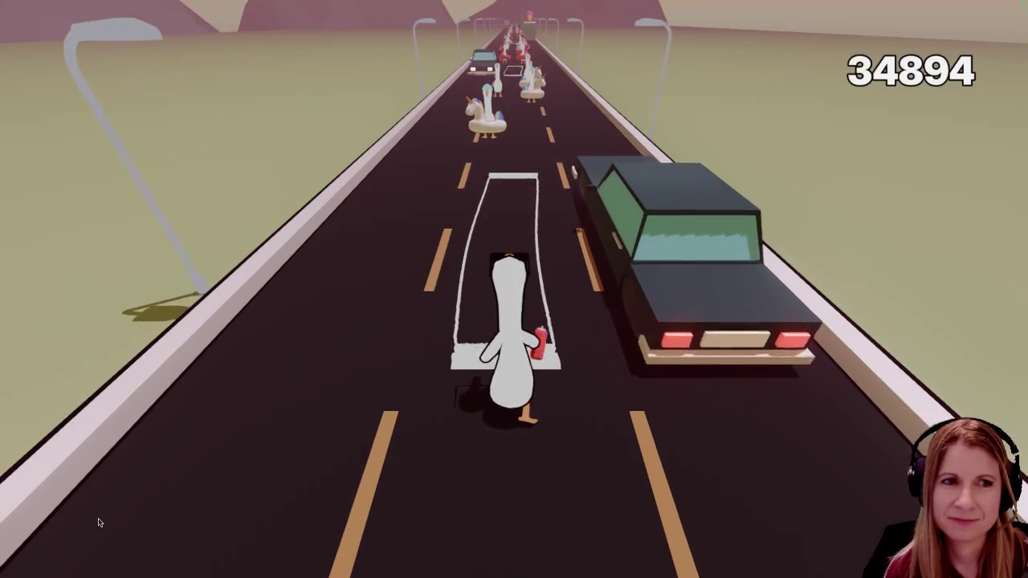
key("d")
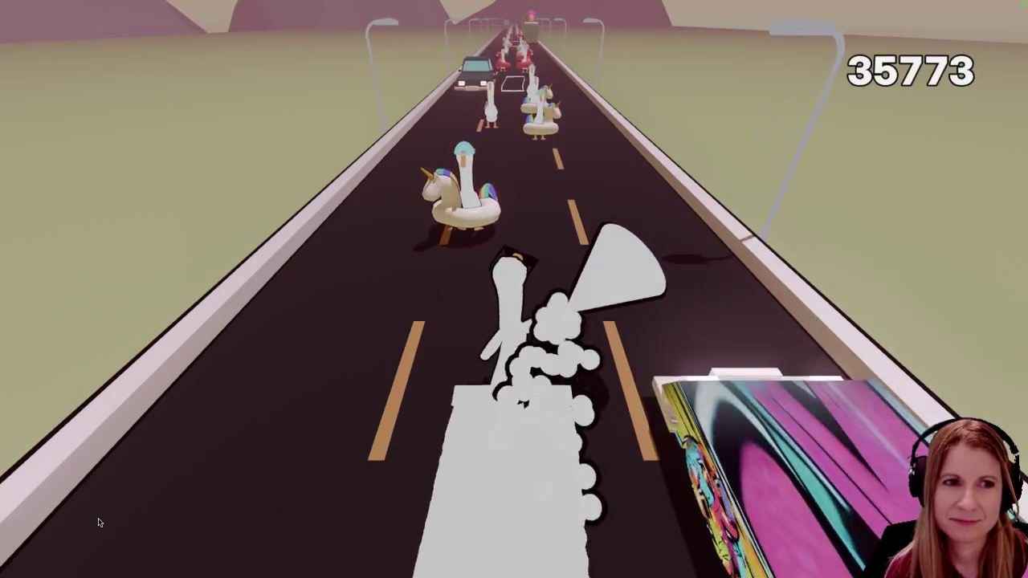
key("d")
key("d")
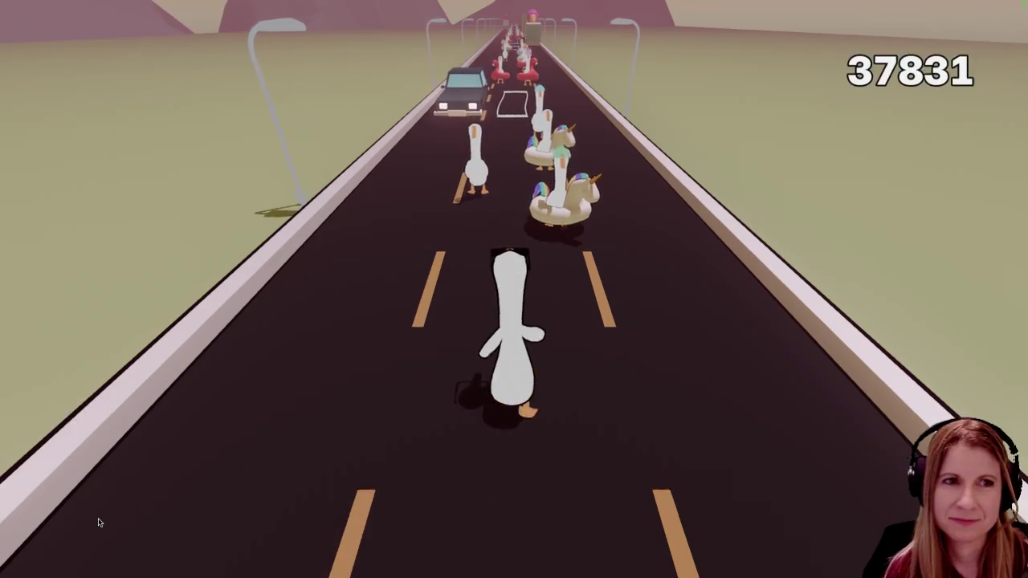
key("d")
key("d")
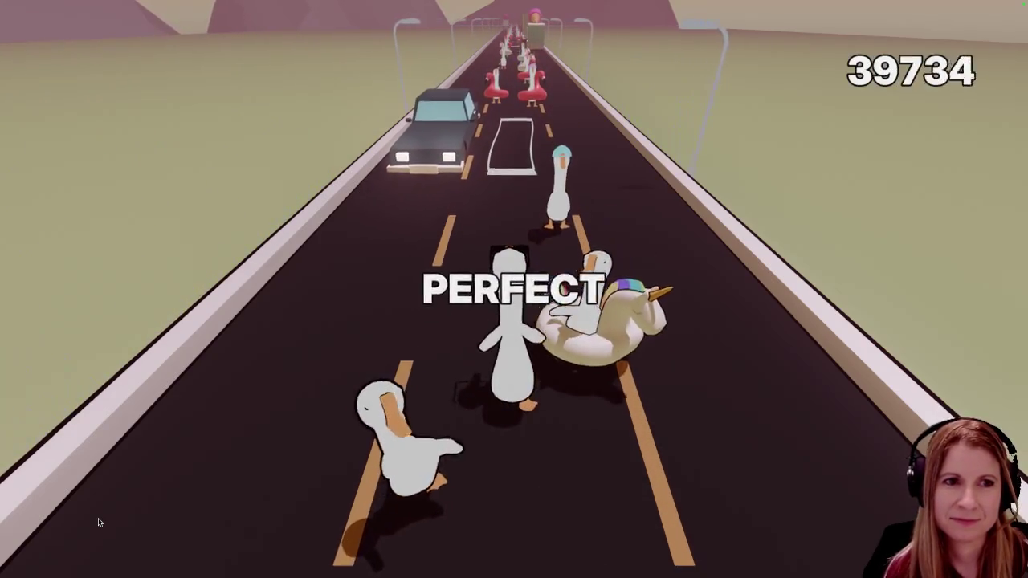
key("d")
key("d")
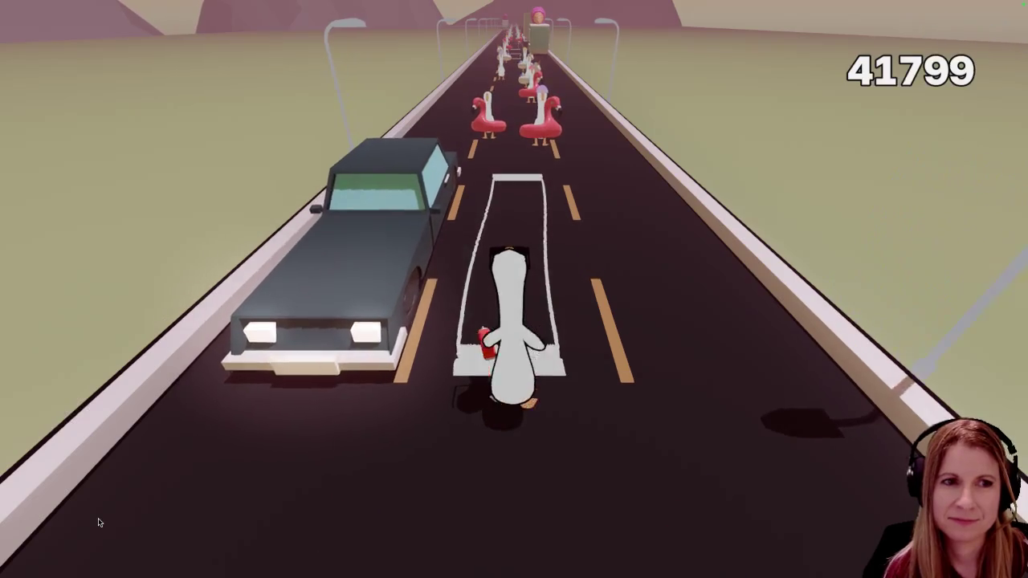
key("d")
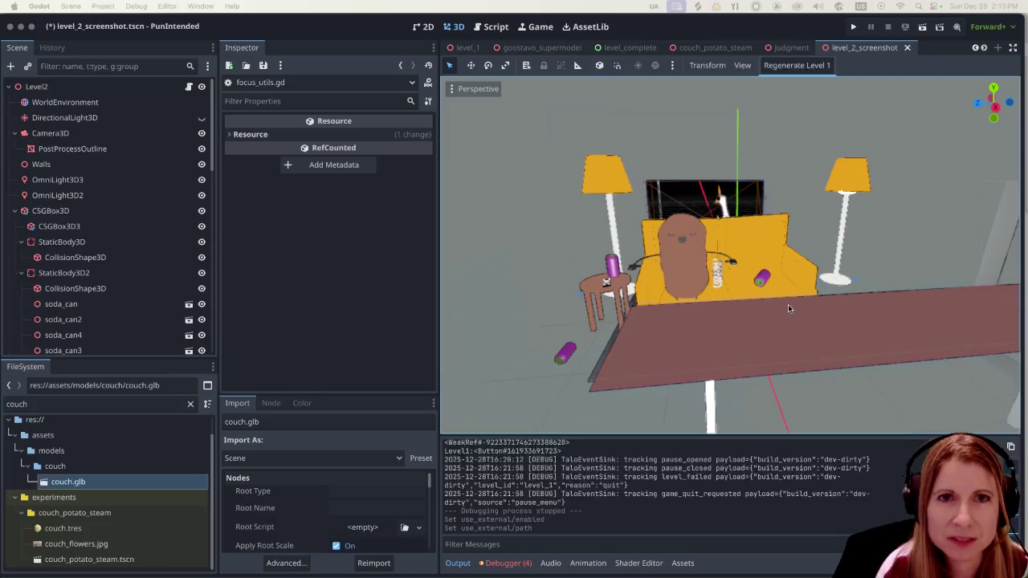
Step: Save the level_2_screenshot scene, stop the debug run, and select the FileSystem filter text
key("ctrl+s")
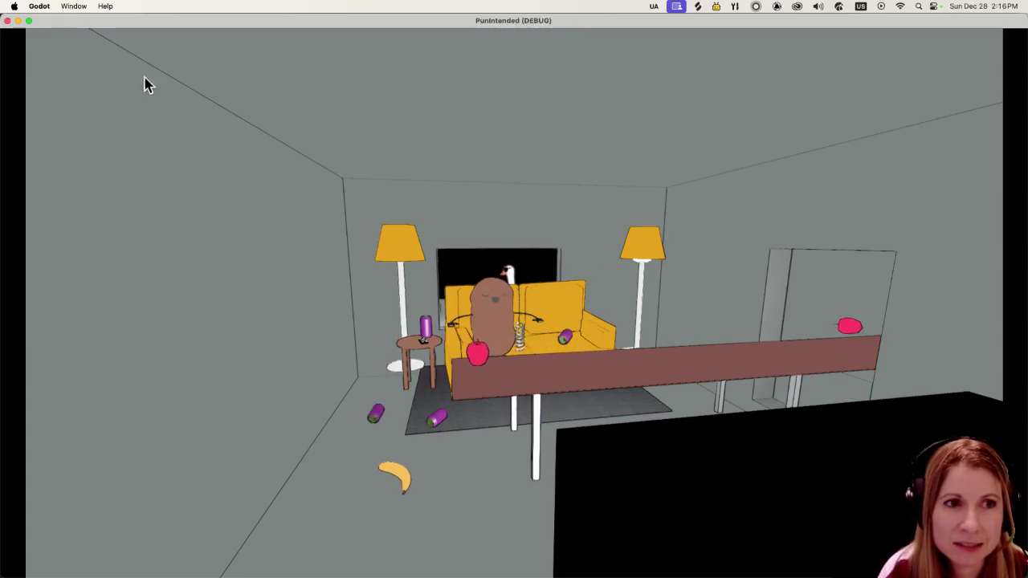
left_click(7, 22)
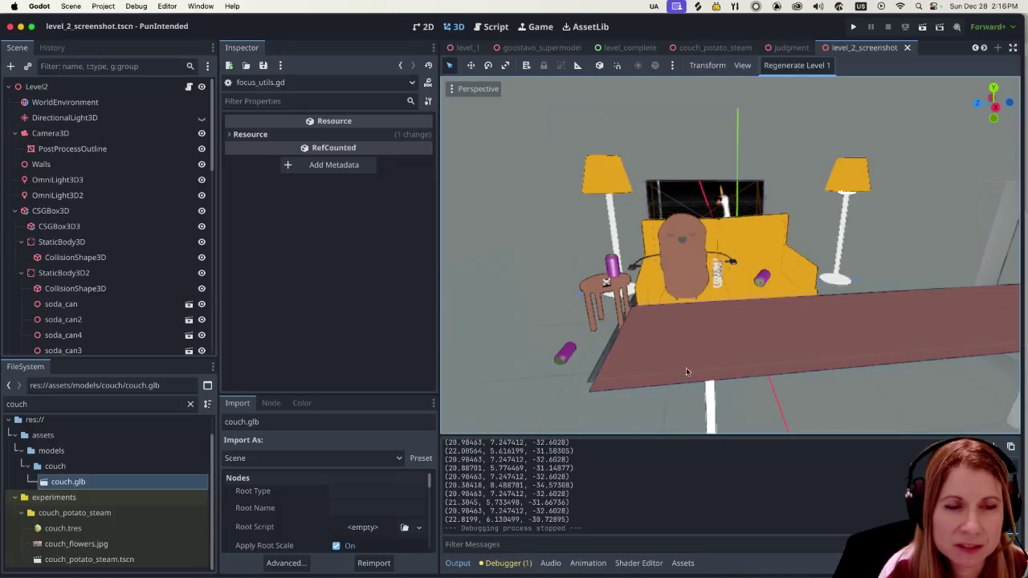
scroll(688, 354, "up", 2)
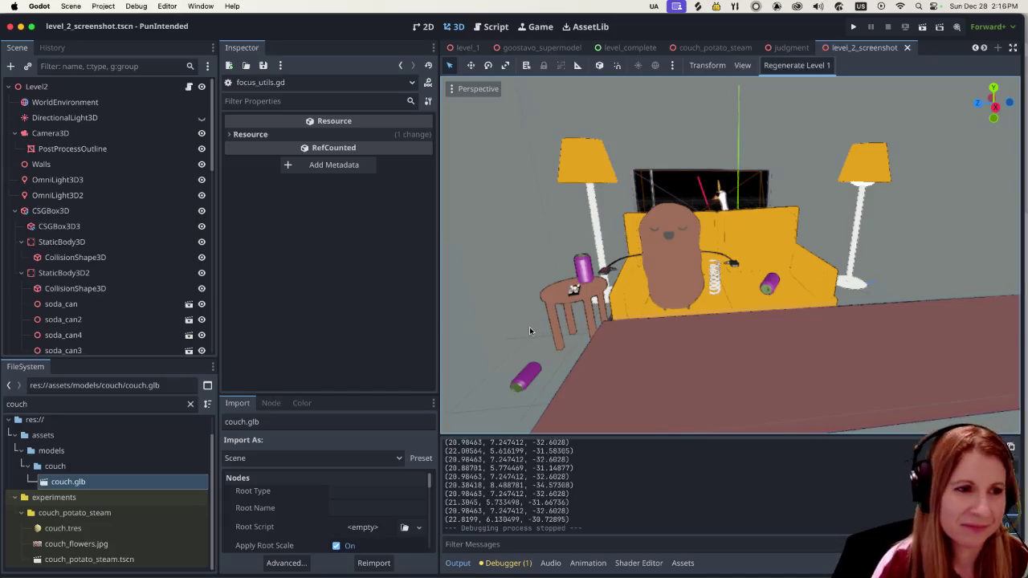
double_click(6, 404)
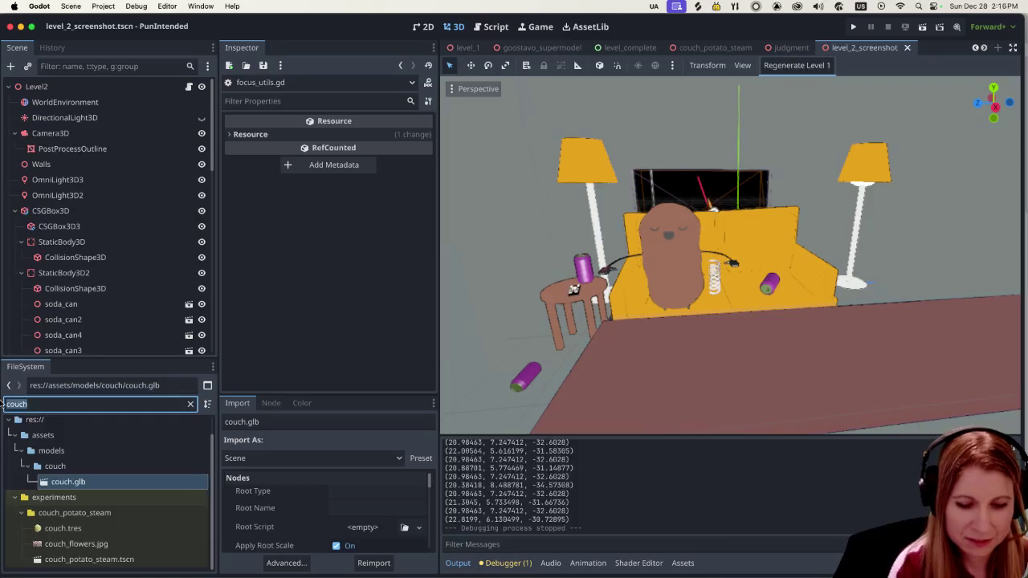
Step: Filter for plant and give plant1blend.glb's pot the external goostavo_beak_feet.tres material
type("plant")
double_click(172, 506)
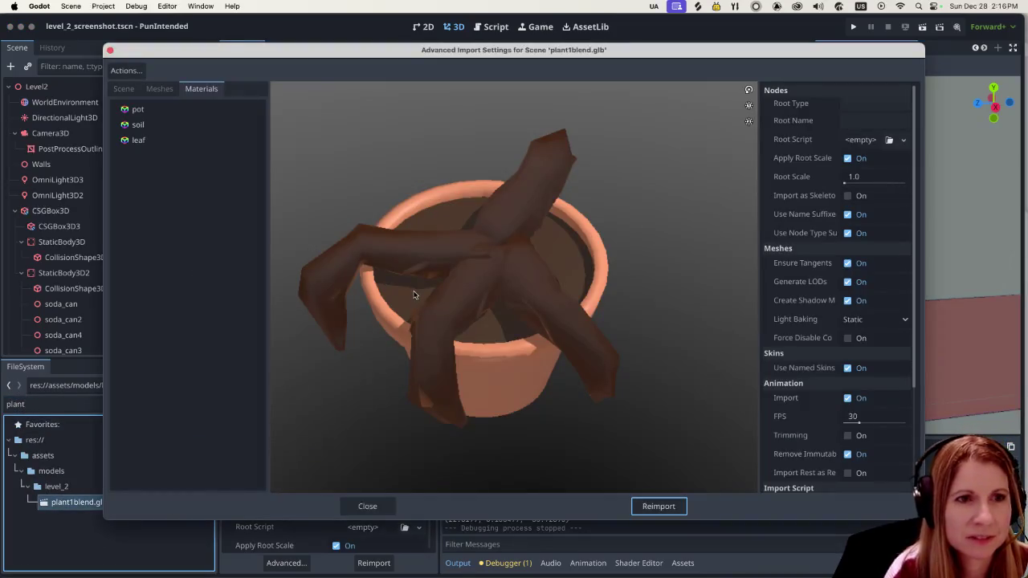
left_click(183, 106)
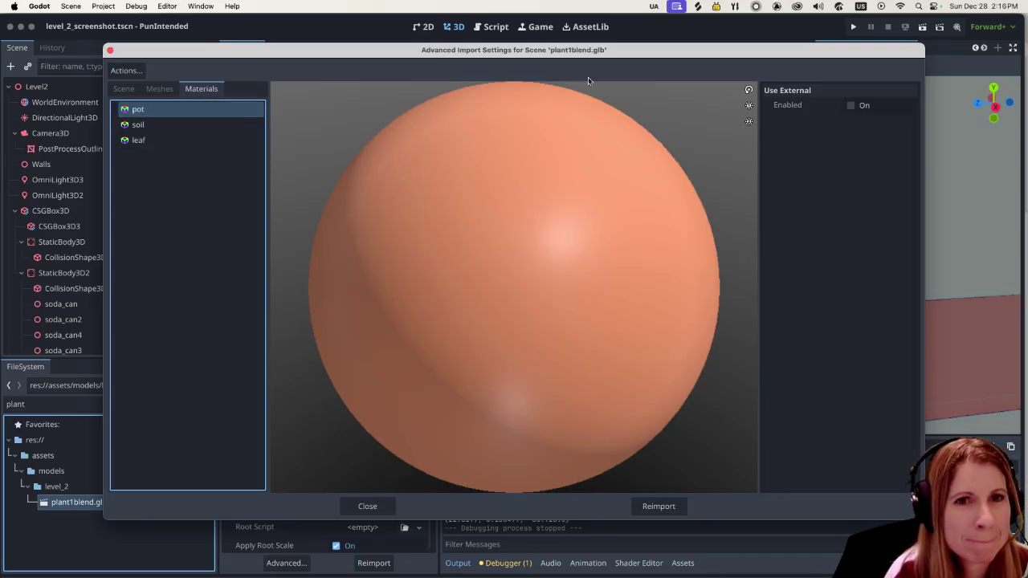
left_click(850, 107)
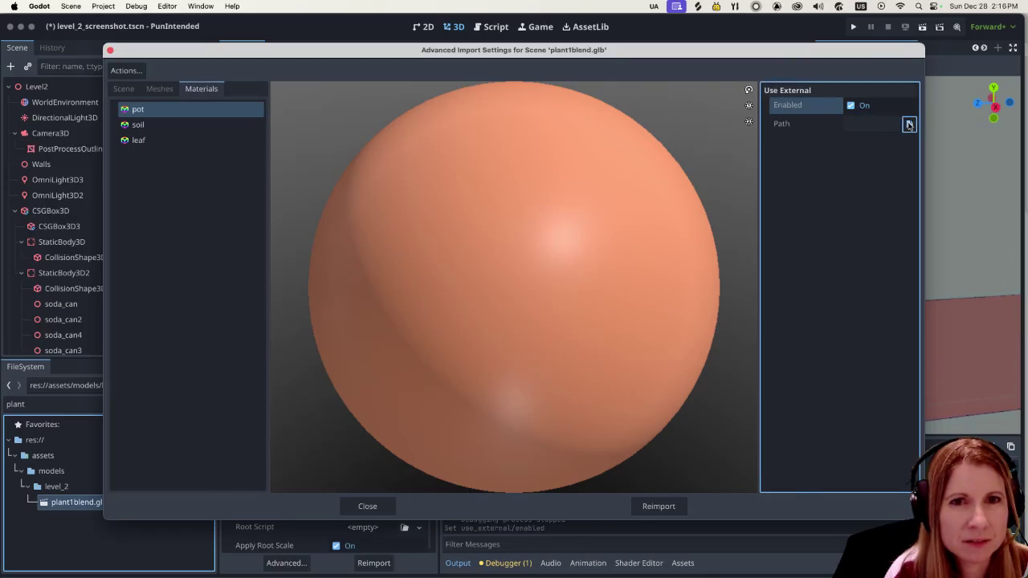
left_click(909, 123)
double_click(567, 170)
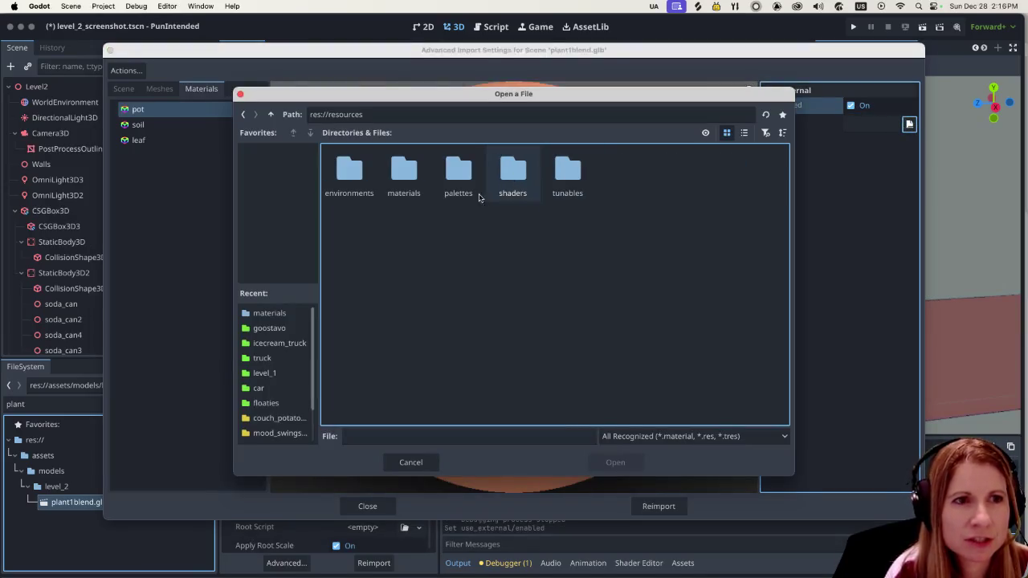
double_click(404, 169)
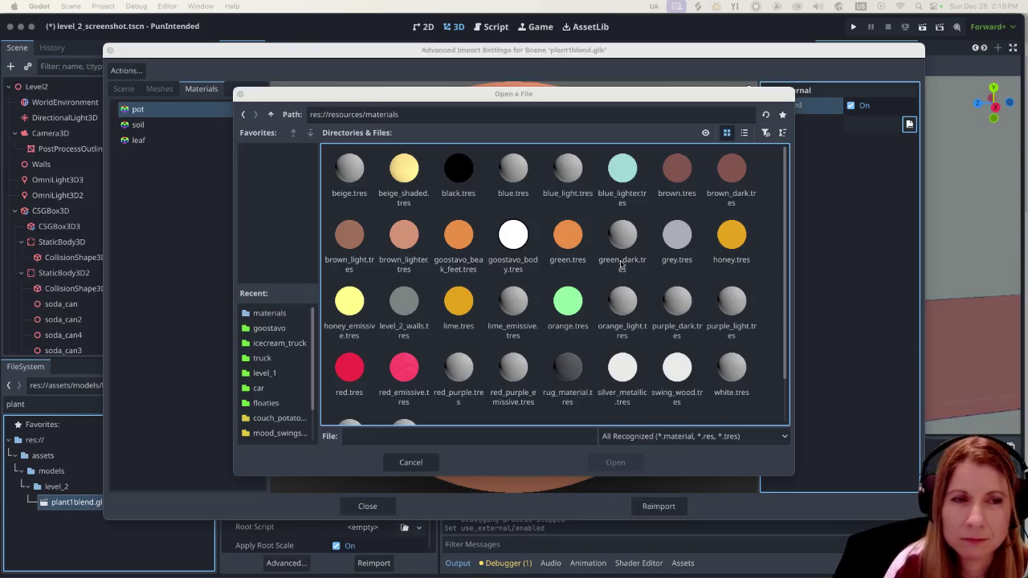
left_click(478, 101)
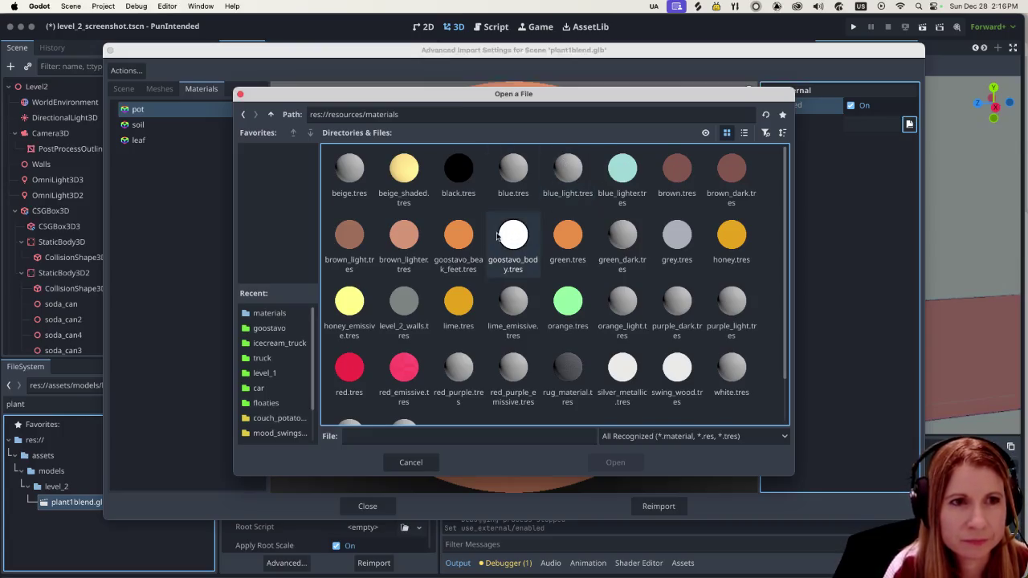
left_click(455, 237)
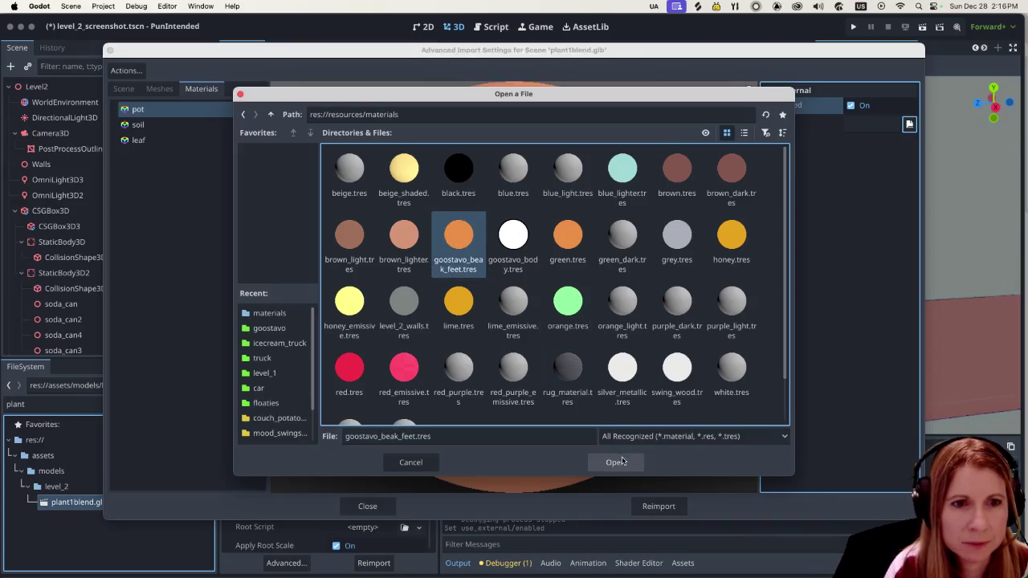
left_click(621, 462)
Step: Set the soil material to use the external brown_dark.tres file
left_click(193, 126)
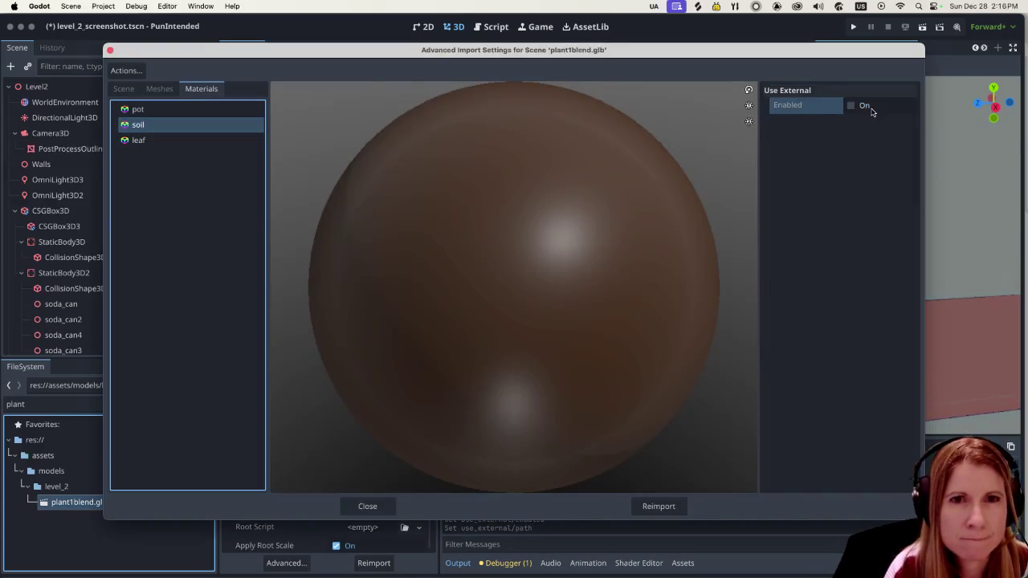
left_click(850, 106)
left_click(909, 125)
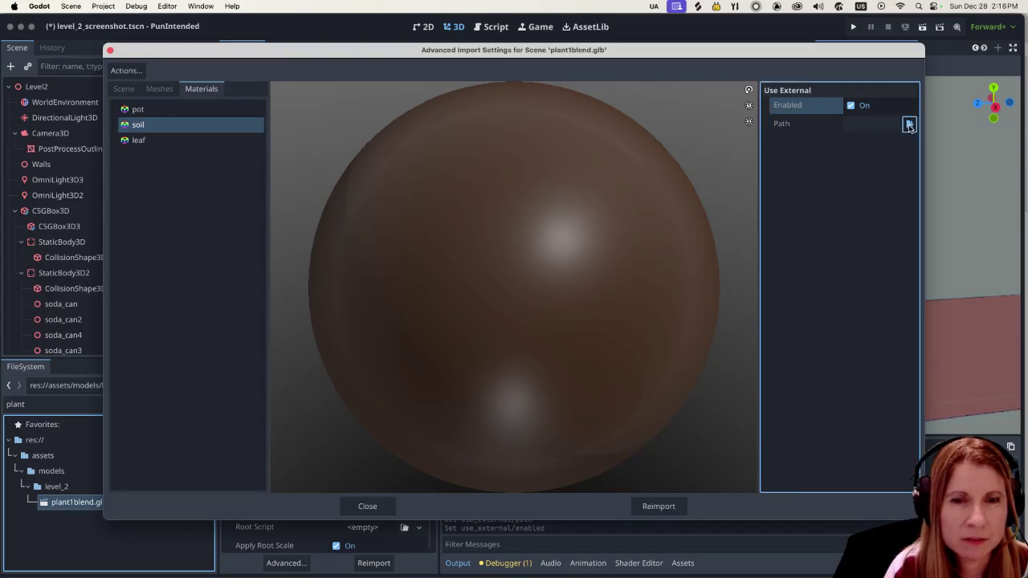
double_click(403, 173)
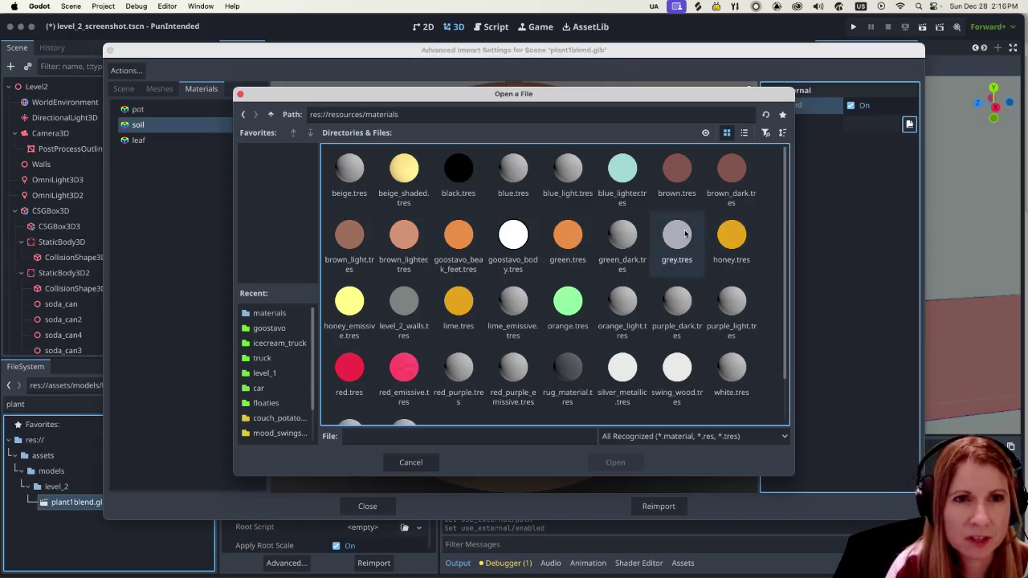
left_click(735, 180)
left_click(615, 462)
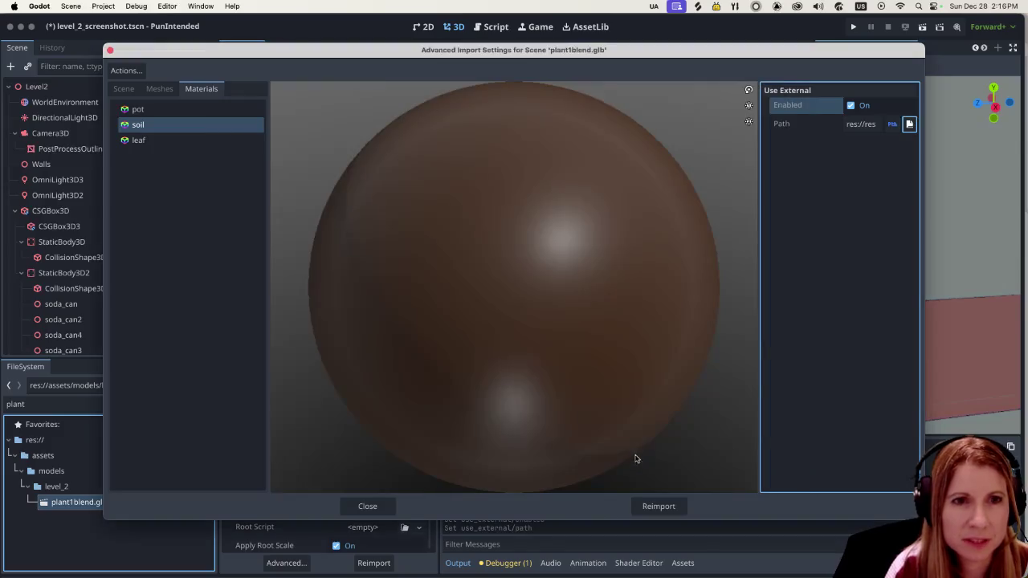
Step: Set the leaf material to external brown_lighter.tres and reimport the plant model
left_click(227, 141)
left_click(850, 106)
left_click(909, 123)
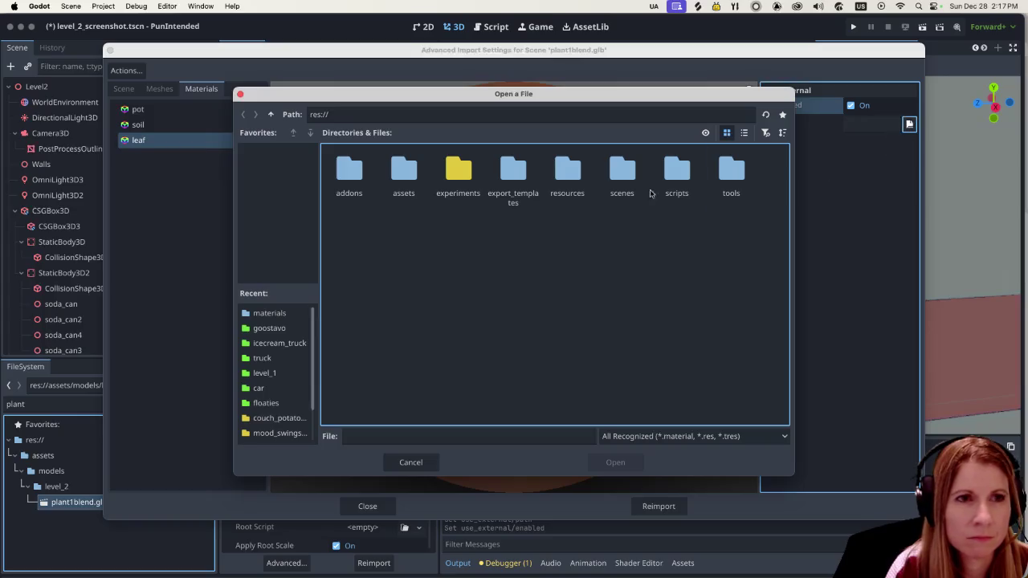
double_click(565, 168)
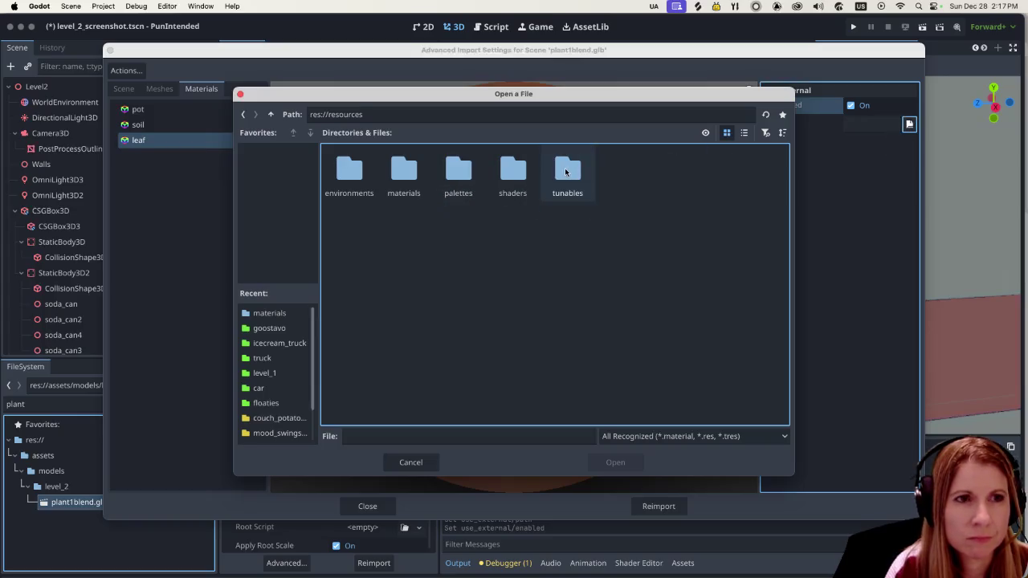
double_click(402, 167)
left_click(349, 237)
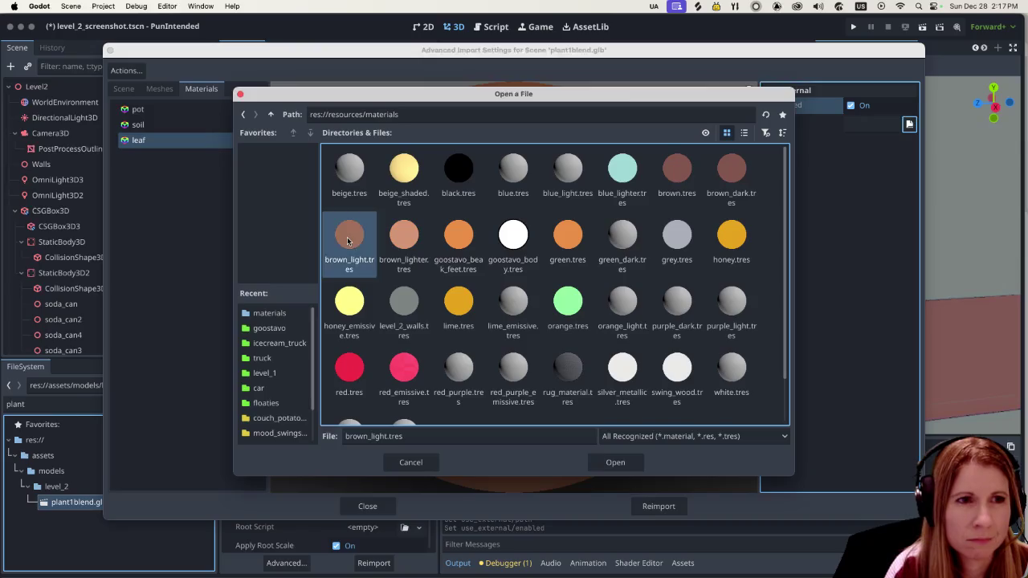
left_click(401, 236)
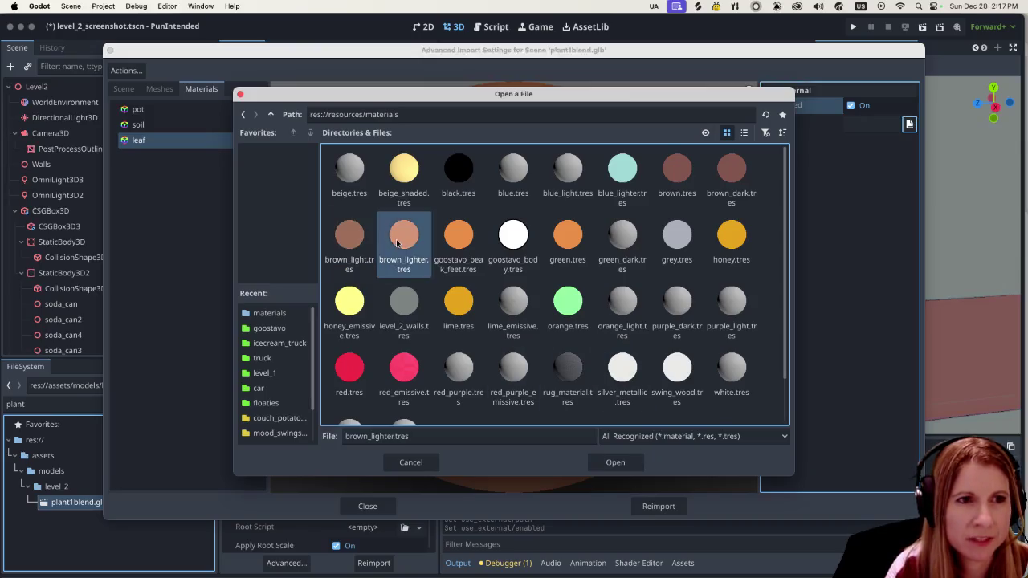
left_click(609, 464)
left_click(658, 506)
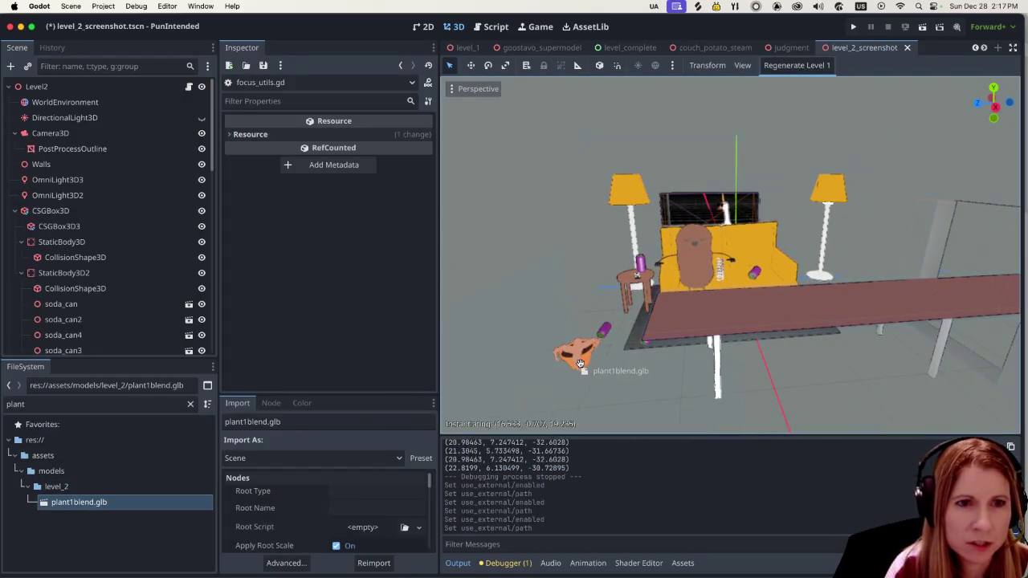
Step: Drop the plant model into the room near the table and scale it to 2
left_click_drag(106, 507, 574, 349)
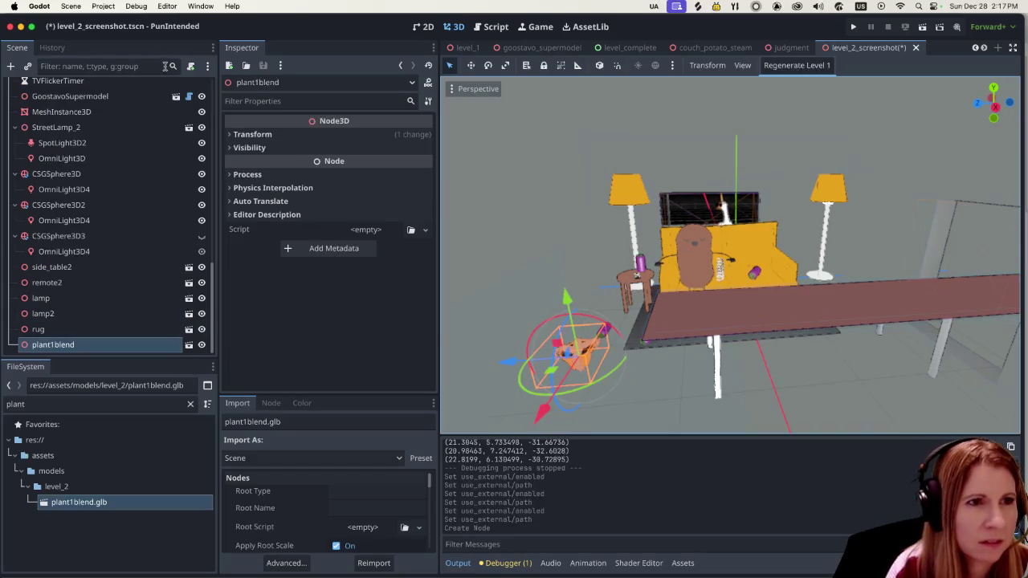
left_click(231, 134)
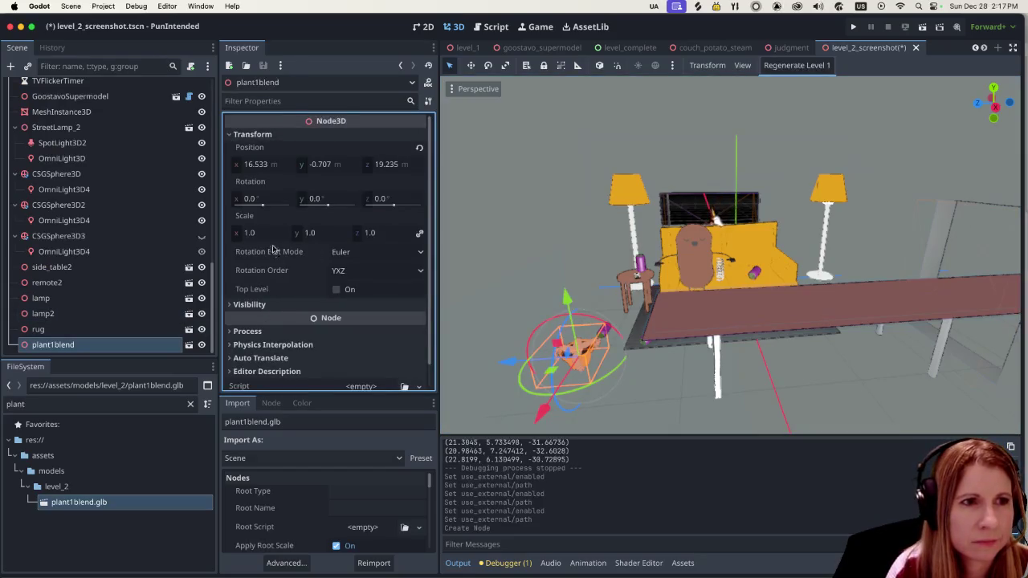
left_click(251, 233)
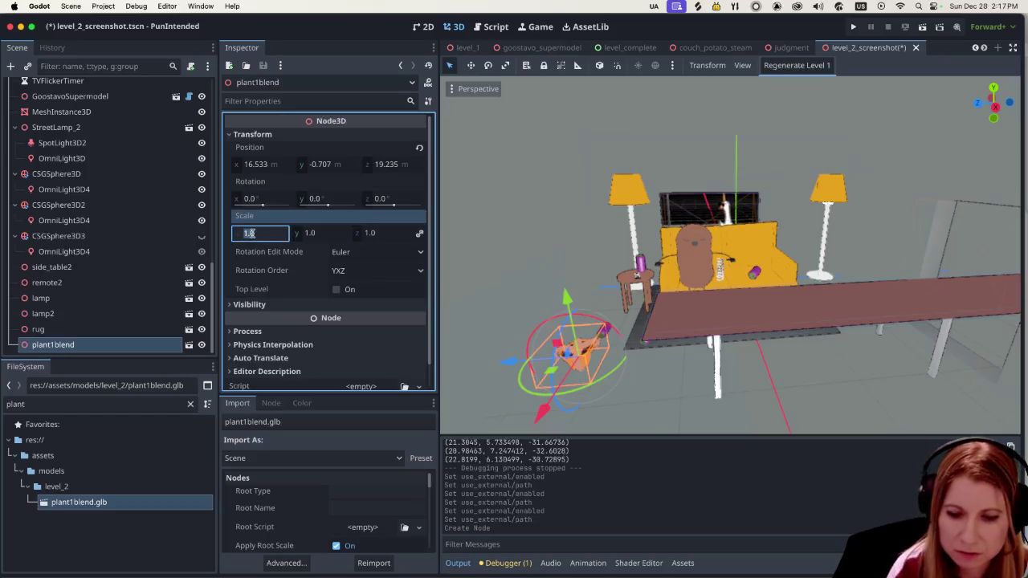
type("2")
key("Return")
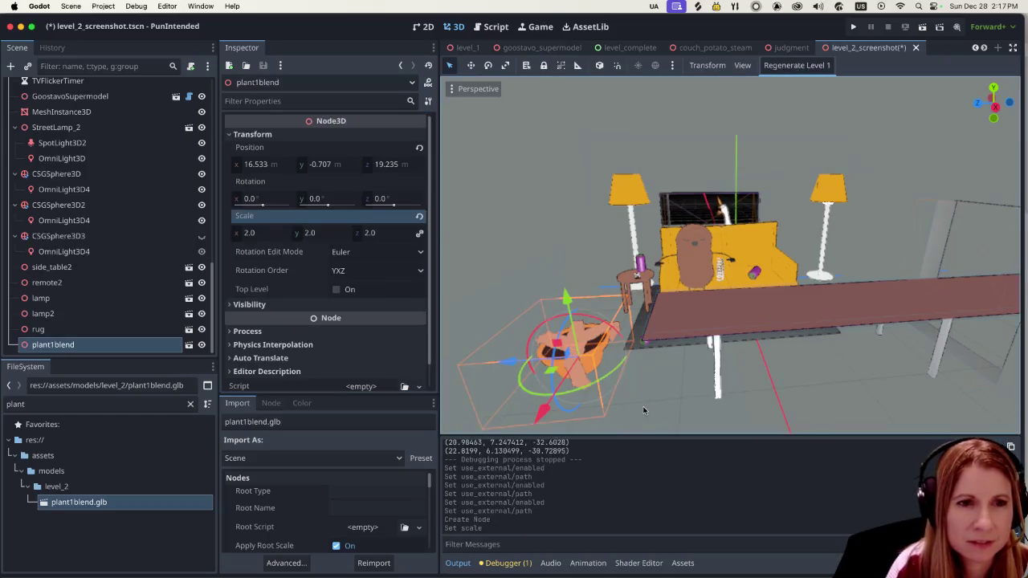
Step: Move the plant along X and Z beside the right lamp, then save and run the game
left_click(605, 421)
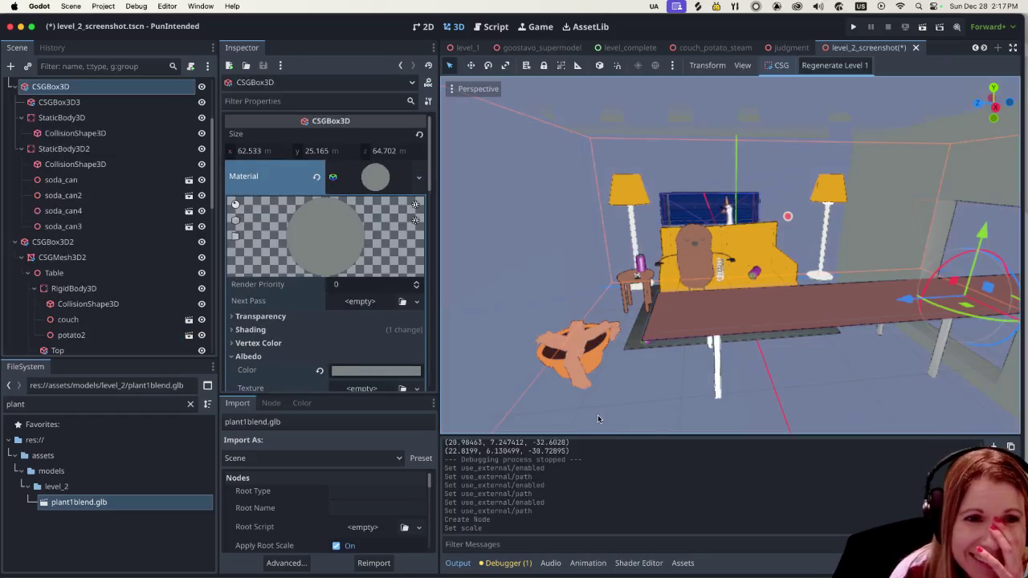
left_click(569, 351)
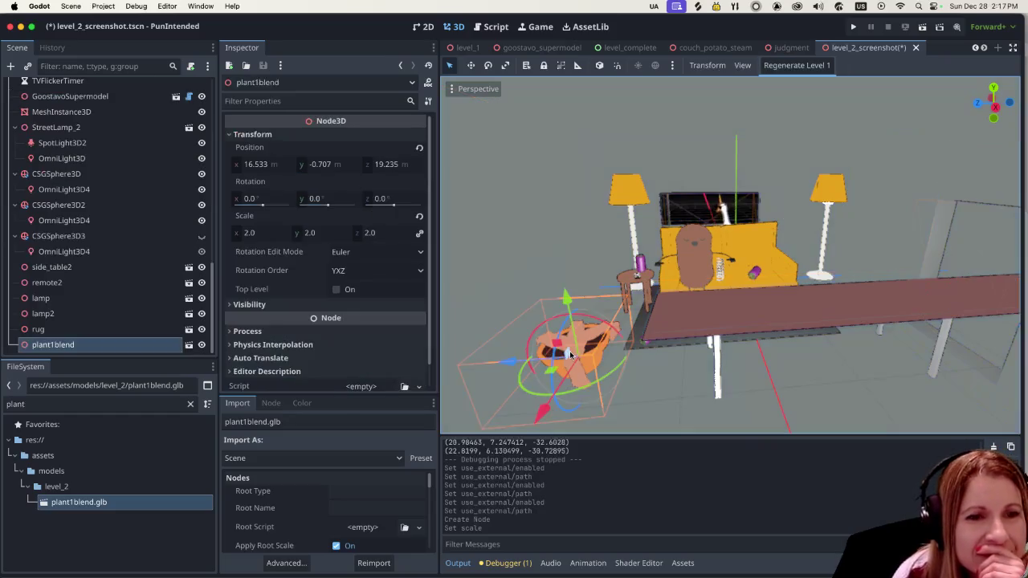
left_click_drag(548, 408, 561, 331)
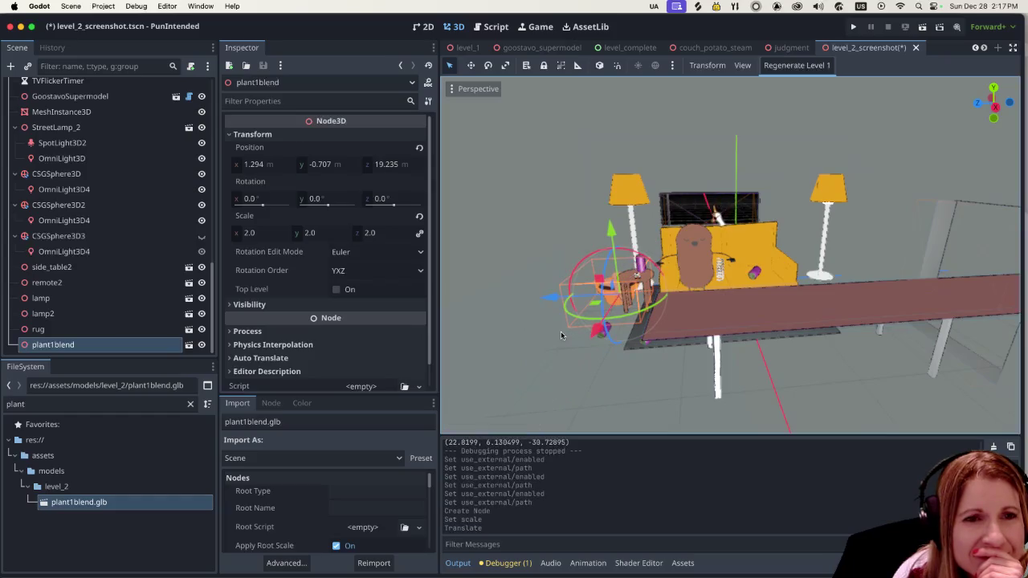
scroll(659, 329, "up", 2)
left_click_drag(640, 331, 774, 303)
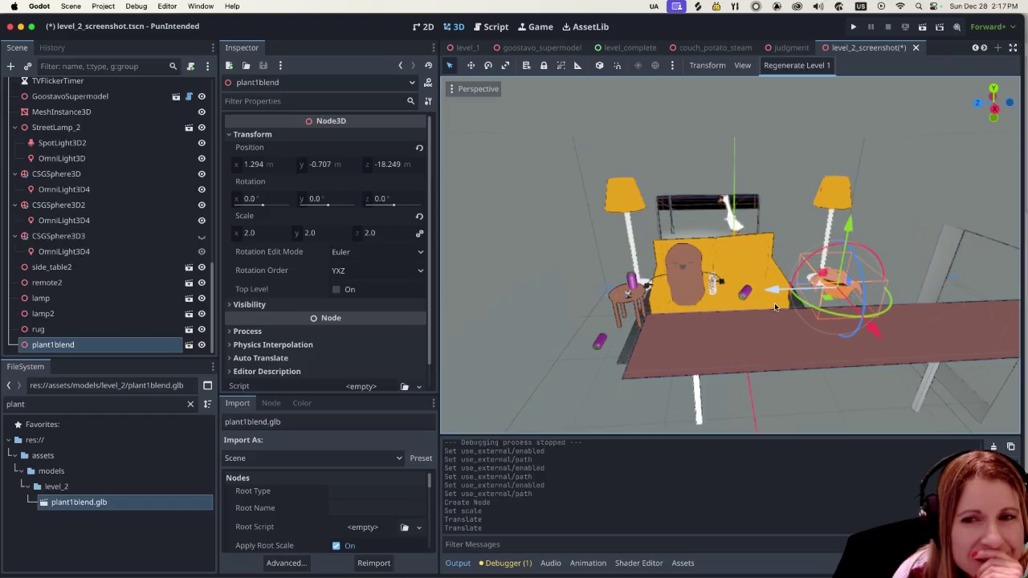
mouse_move(847, 311)
left_mouse_down()
mouse_move(874, 330)
mouse_move(871, 320)
left_mouse_up()
left_click(612, 376)
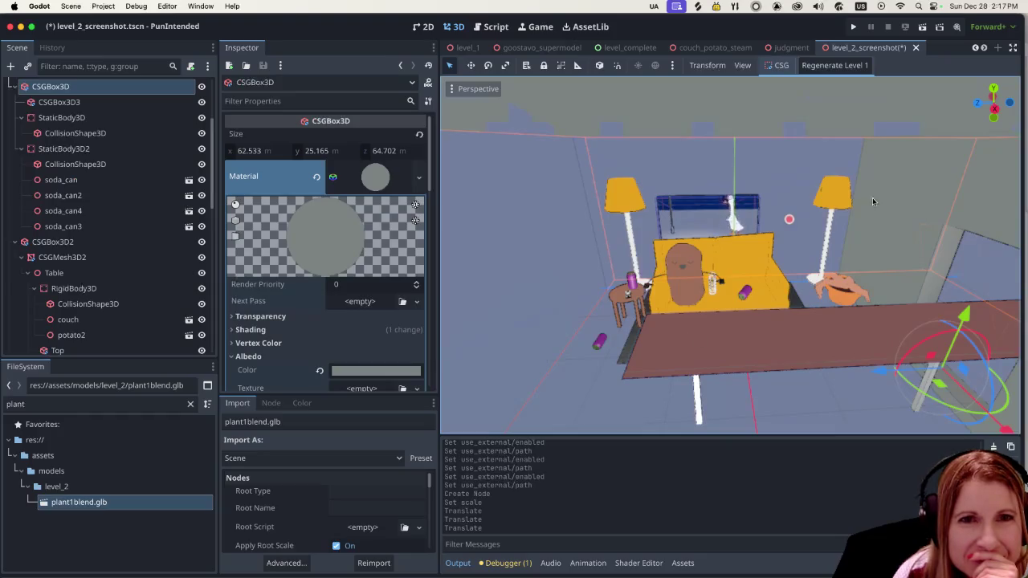
left_click(923, 28)
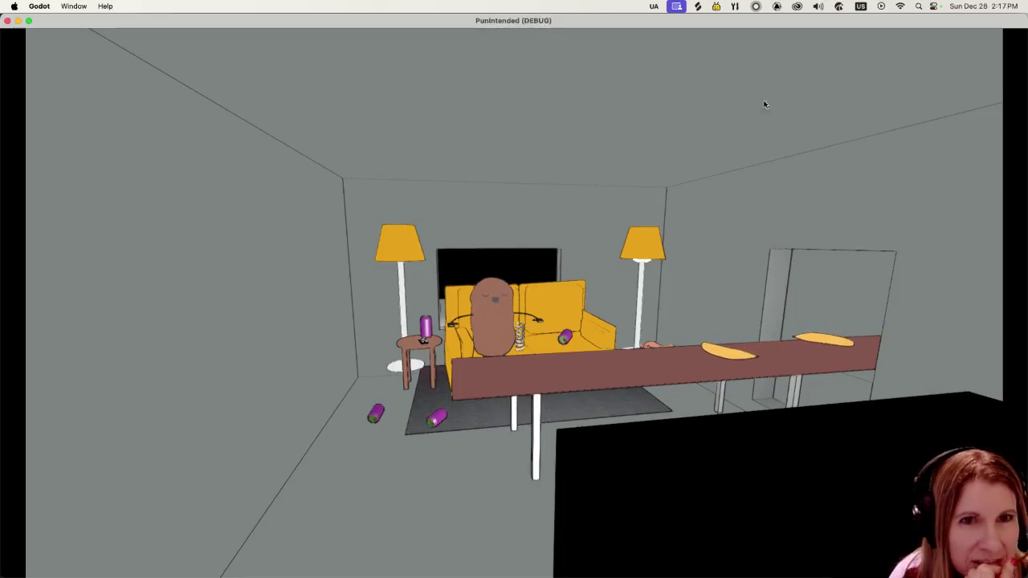
Step: Stop the game and move the plant along X beside the side table, at 3.414, -0.707, 20.06
left_click(7, 20)
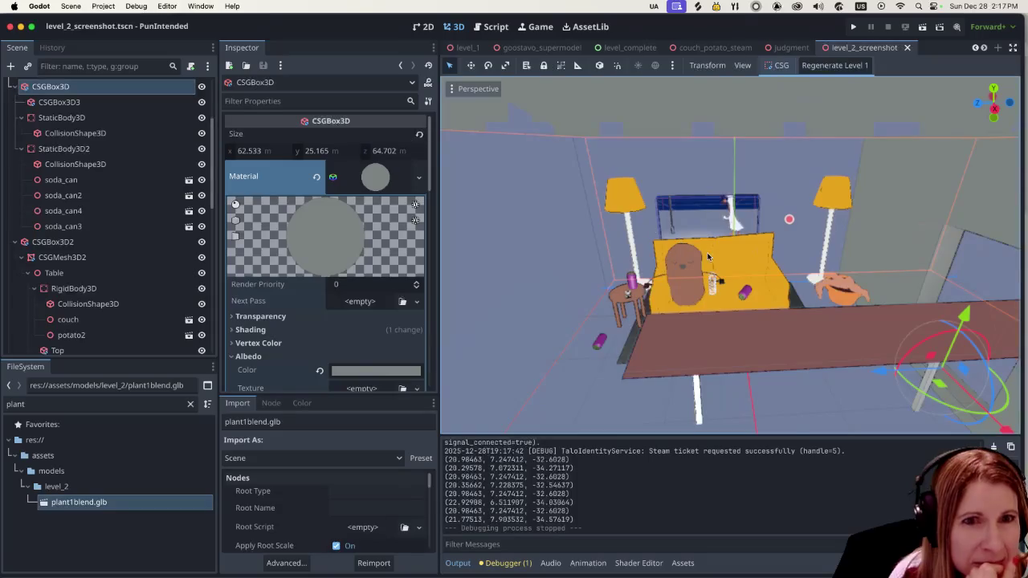
left_click(855, 288)
key("g")
key("x")
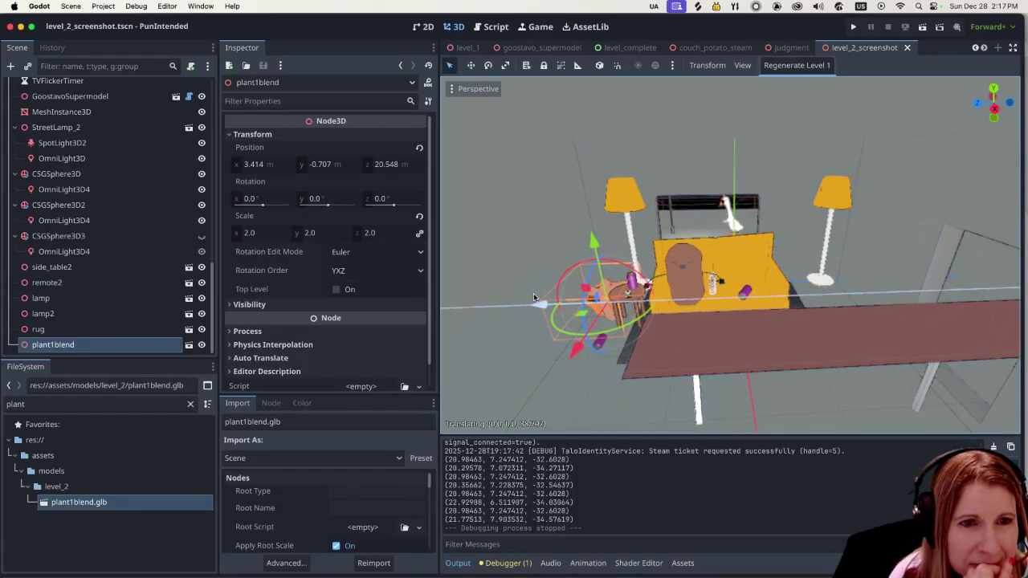
left_click(538, 291)
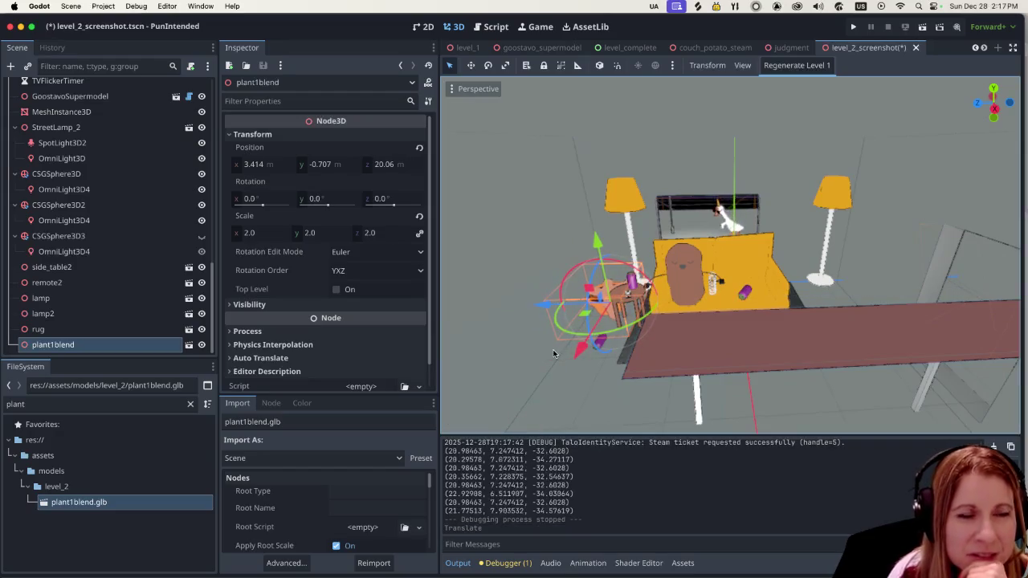
mouse_move(549, 347)
middle_mouse_down()
mouse_move(622, 363)
mouse_move(610, 361)
middle_mouse_up()
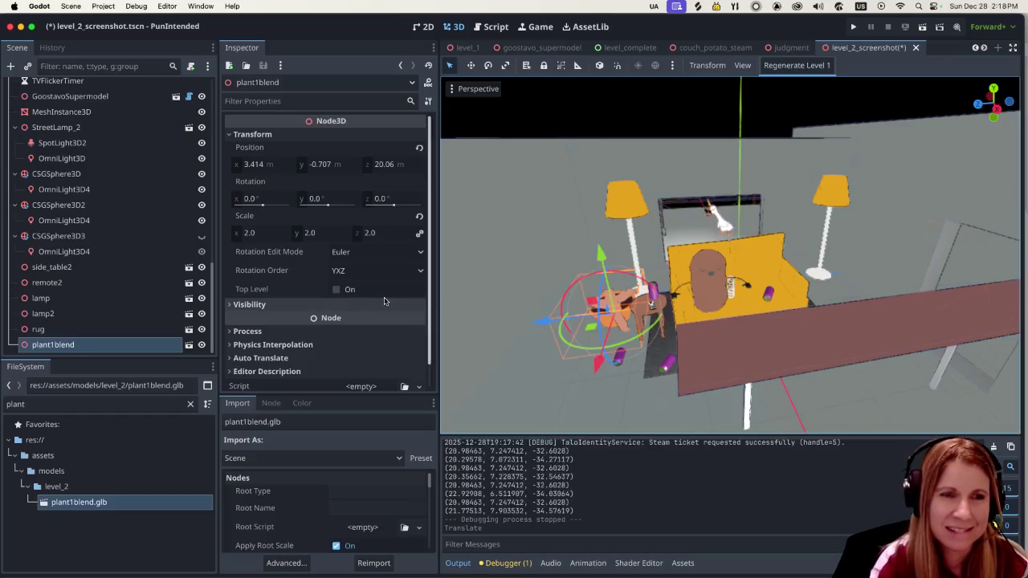
Step: Set the plant's scale to 1.5 in the Inspector
left_click(253, 233)
double_click(254, 233)
type("1")
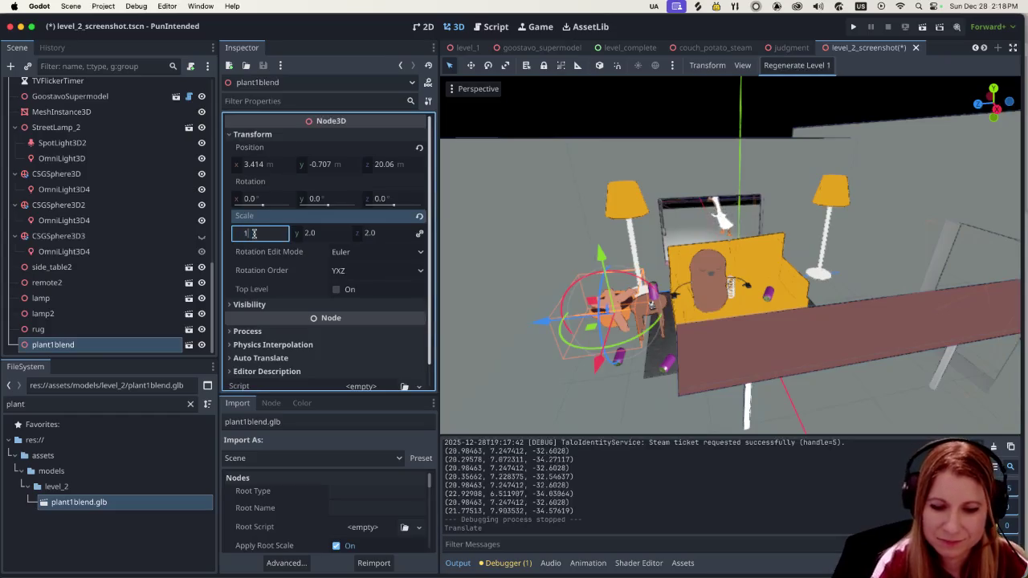
type(".5")
key("Return")
left_click(550, 295)
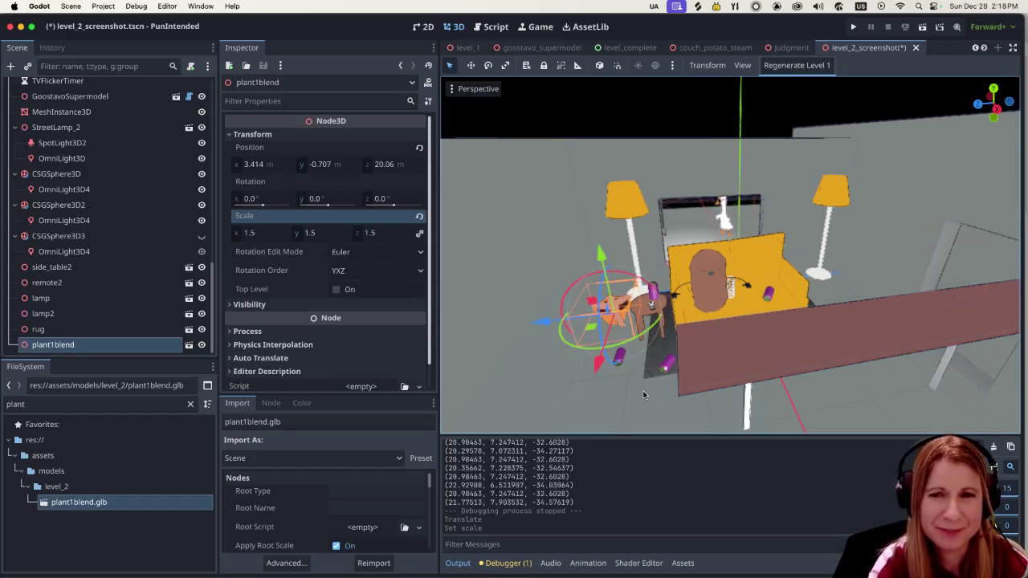
Step: Save and test-run the scene, close the game, and return to plant1blend.blend in Blender
left_click(638, 325)
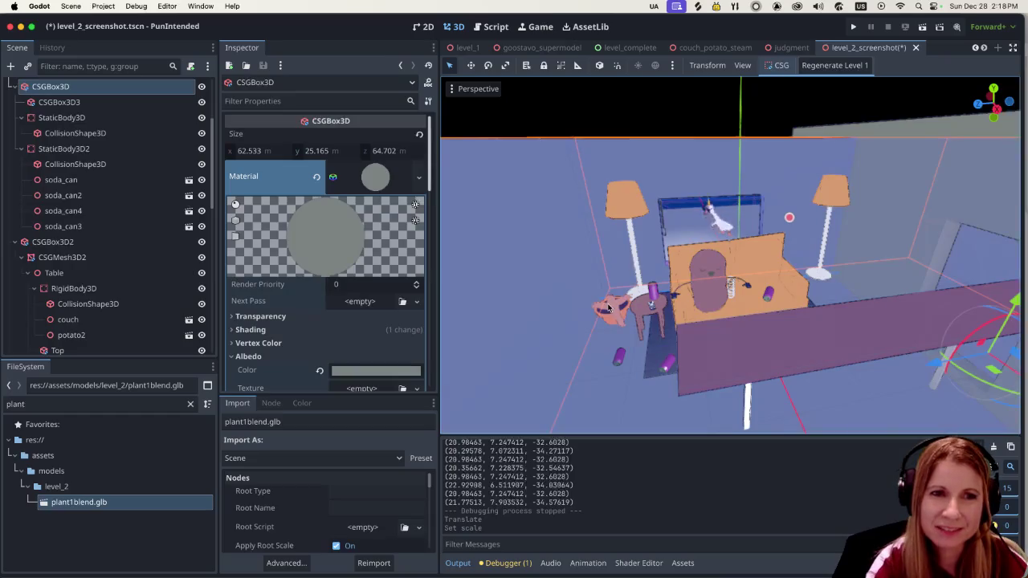
left_click(104, 335)
left_click(105, 273)
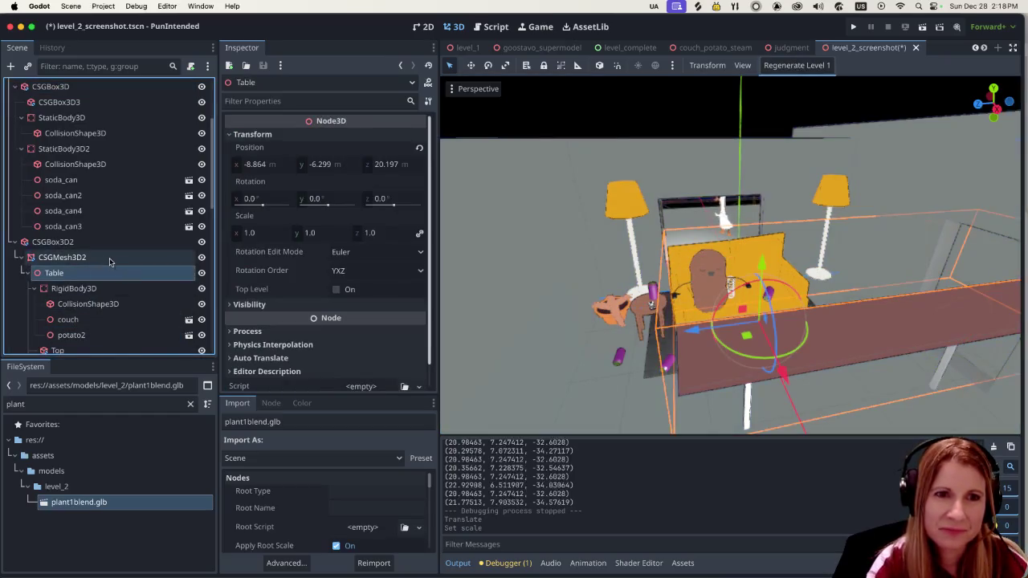
left_click(604, 327)
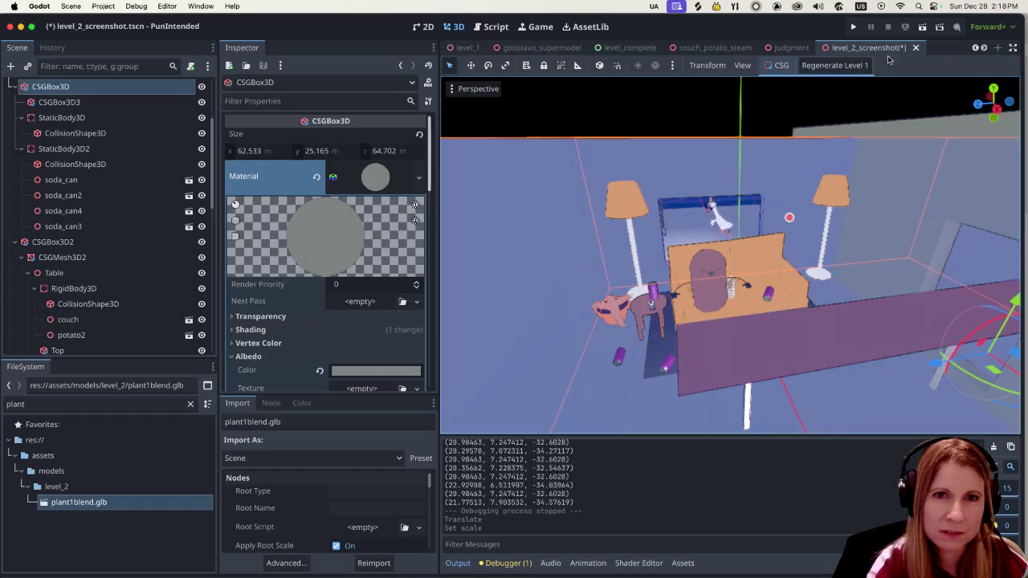
key("super+r")
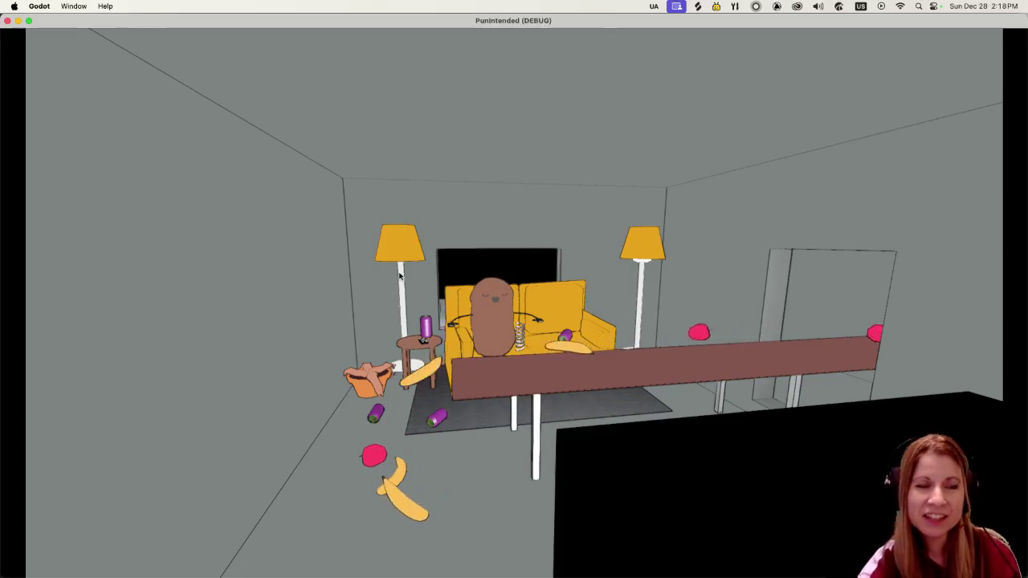
left_click(8, 21)
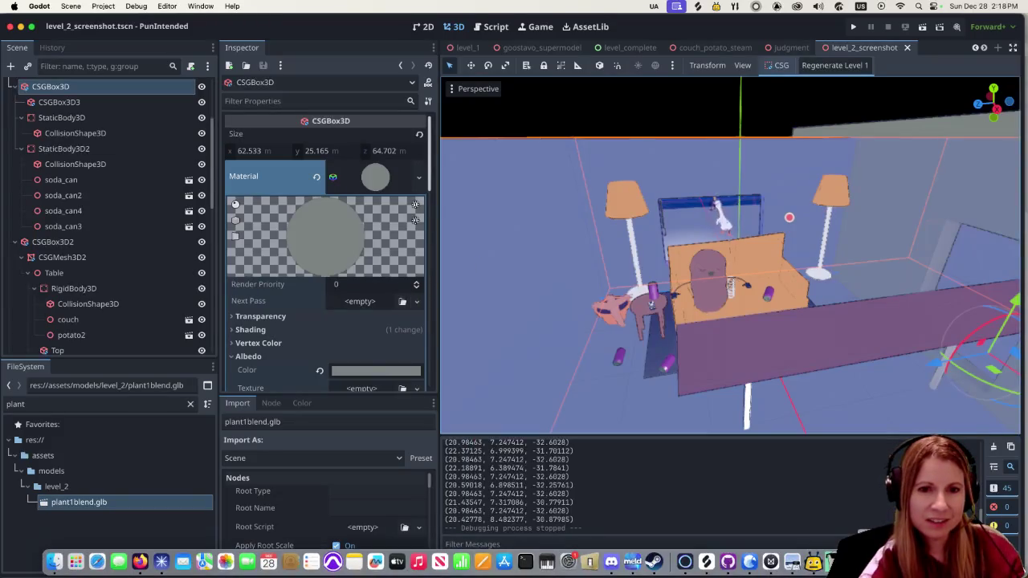
left_click(482, 564)
middle_click_drag(586, 357, 579, 431)
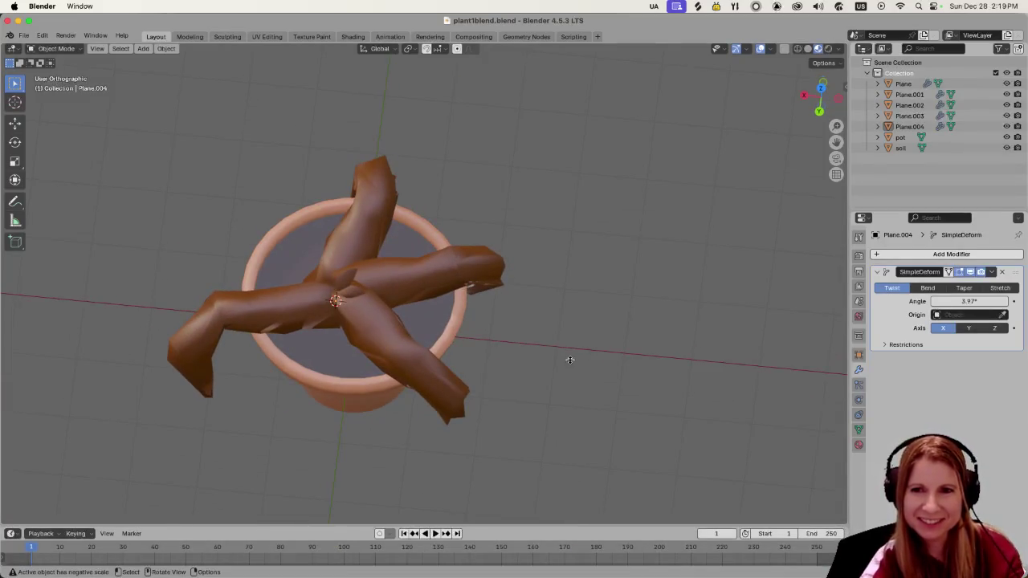
Step: Orbit around the pot to inspect the left leaf Plane.002 from several angles
mouse_move(541, 329)
middle_mouse_down()
mouse_move(601, 349)
mouse_move(542, 394)
mouse_move(548, 344)
middle_mouse_up()
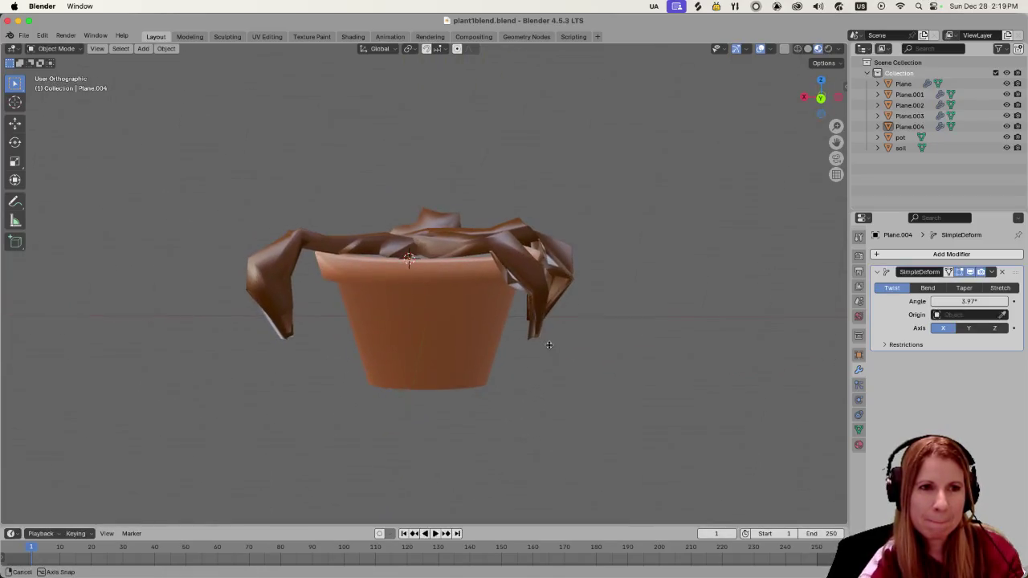
left_click(362, 247)
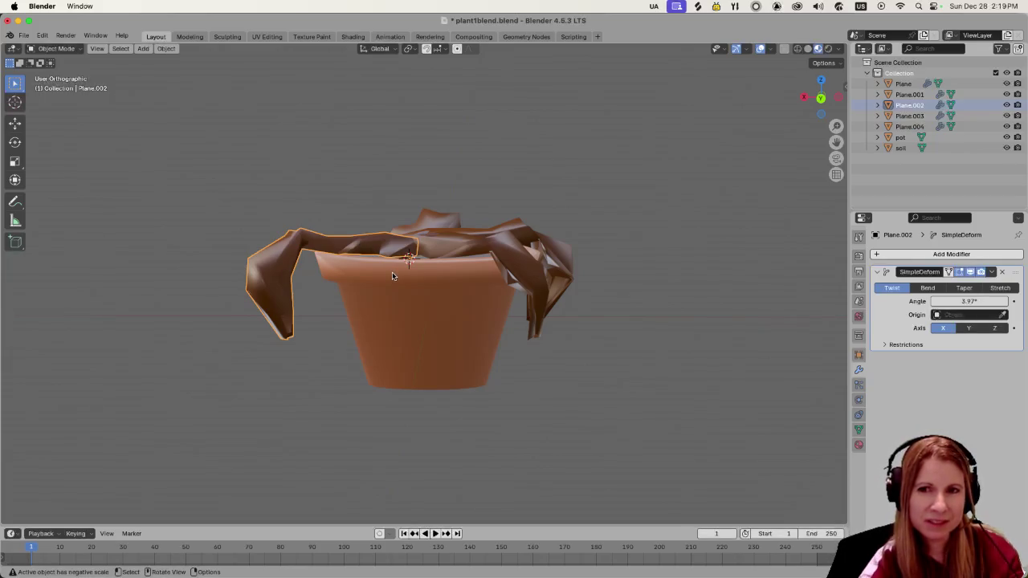
mouse_move(395, 279)
middle_mouse_down()
mouse_move(405, 283)
mouse_move(390, 339)
middle_mouse_up()
scroll(416, 288, "up", 2)
scroll(416, 288, "down", 2)
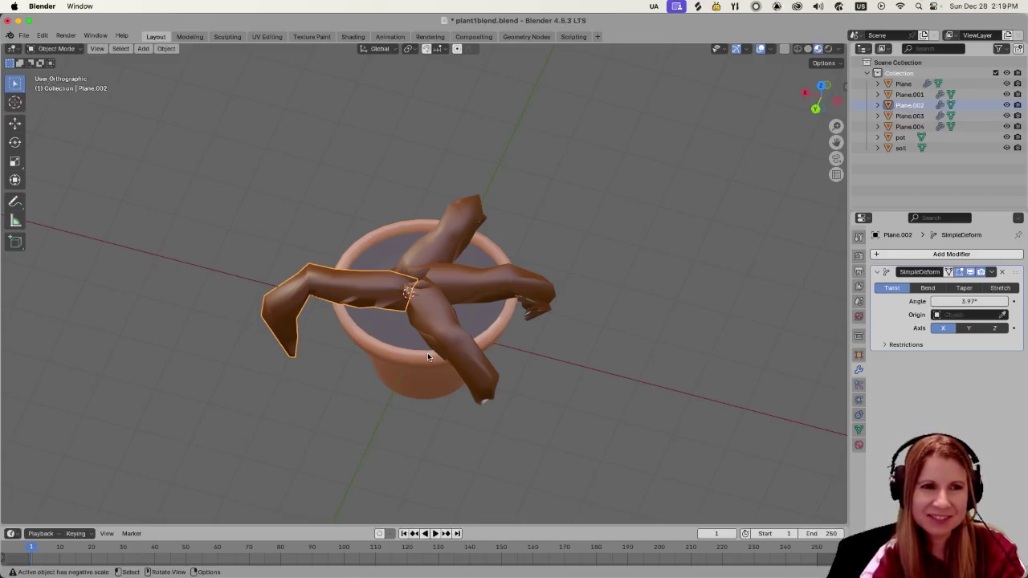
mouse_move(531, 360)
middle_mouse_down()
mouse_move(560, 376)
mouse_move(559, 368)
middle_mouse_up()
mouse_move(580, 384)
middle_mouse_down()
mouse_move(567, 411)
mouse_move(567, 392)
middle_mouse_up()
middle_click_drag(467, 383, 546, 407)
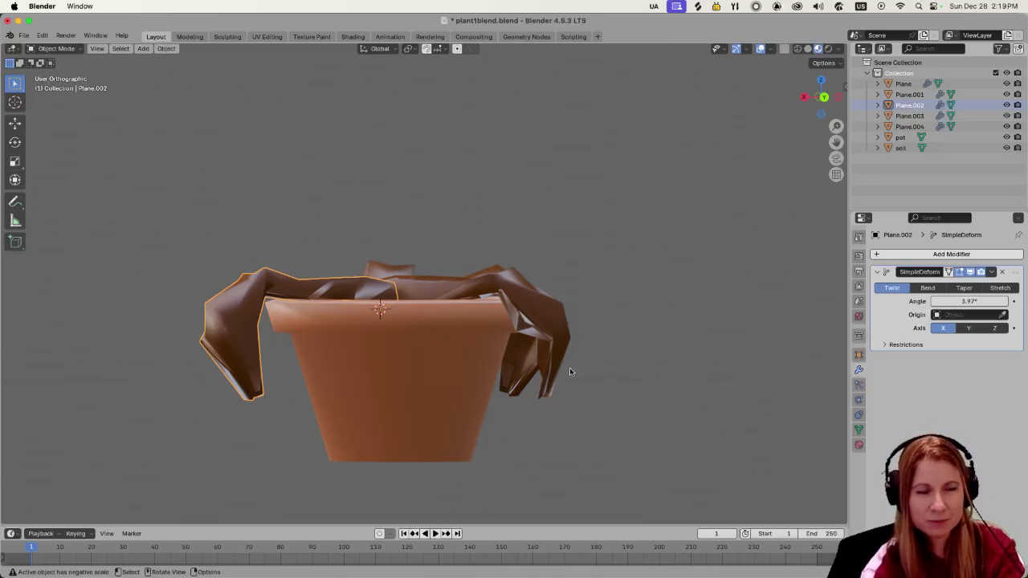
left_click(652, 302)
middle_click_drag(651, 302, 609, 354)
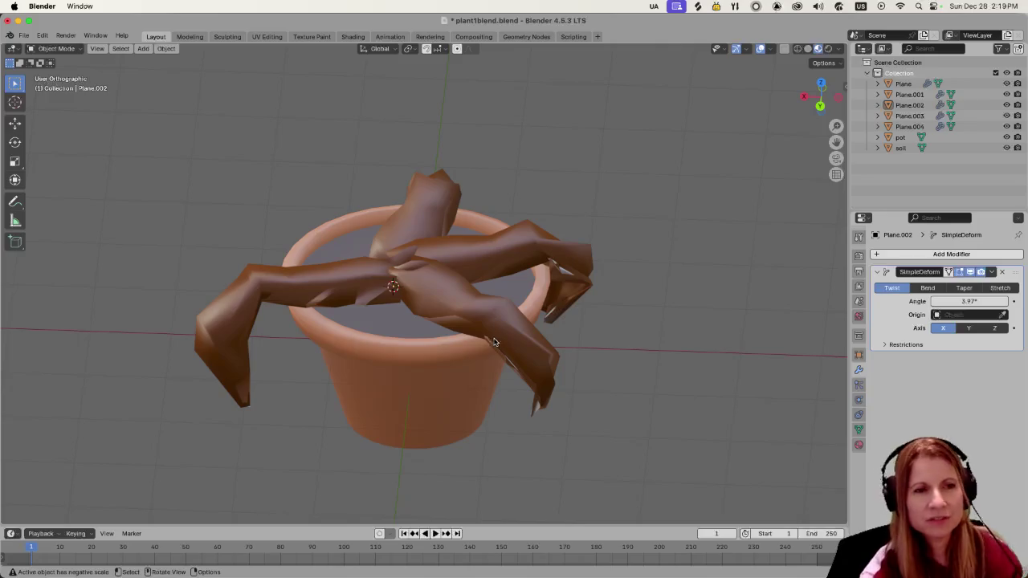
scroll(537, 300, "down", 2)
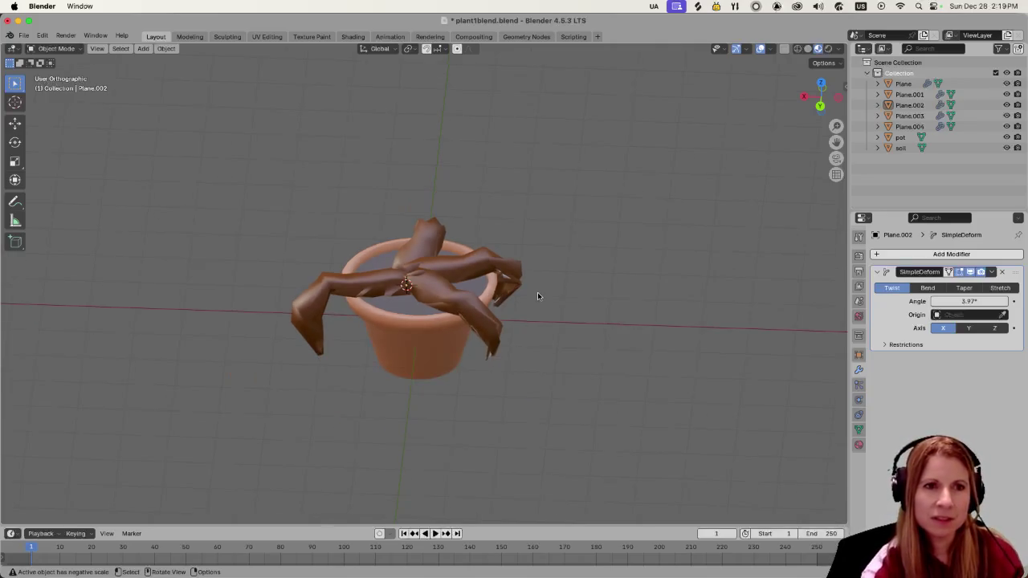
scroll(514, 317, "up", 2)
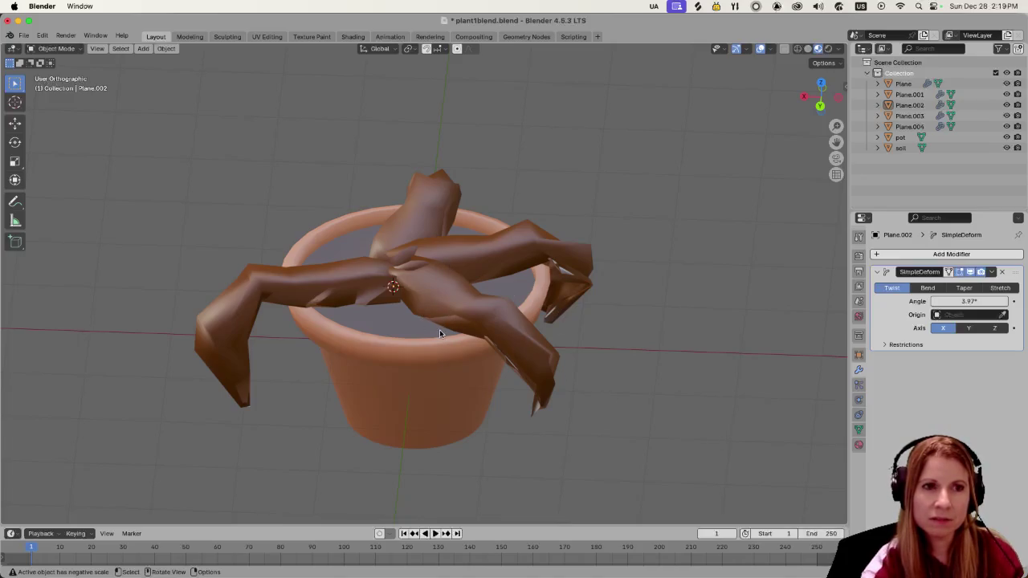
middle_click_drag(440, 332, 443, 313)
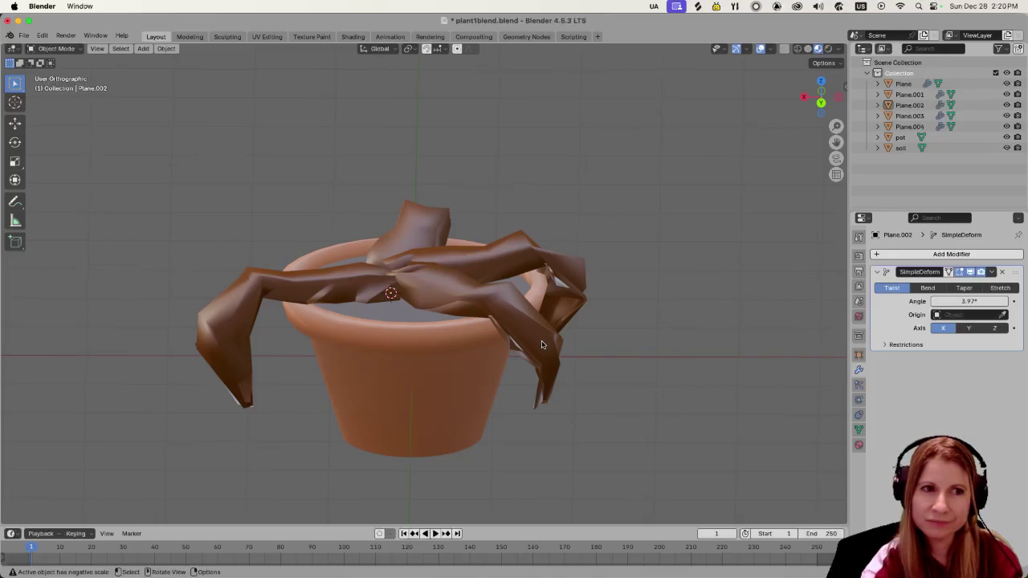
Step: Select Plane.002 and cut a centred edge loop across its stem in Edit Mode
left_click(310, 293)
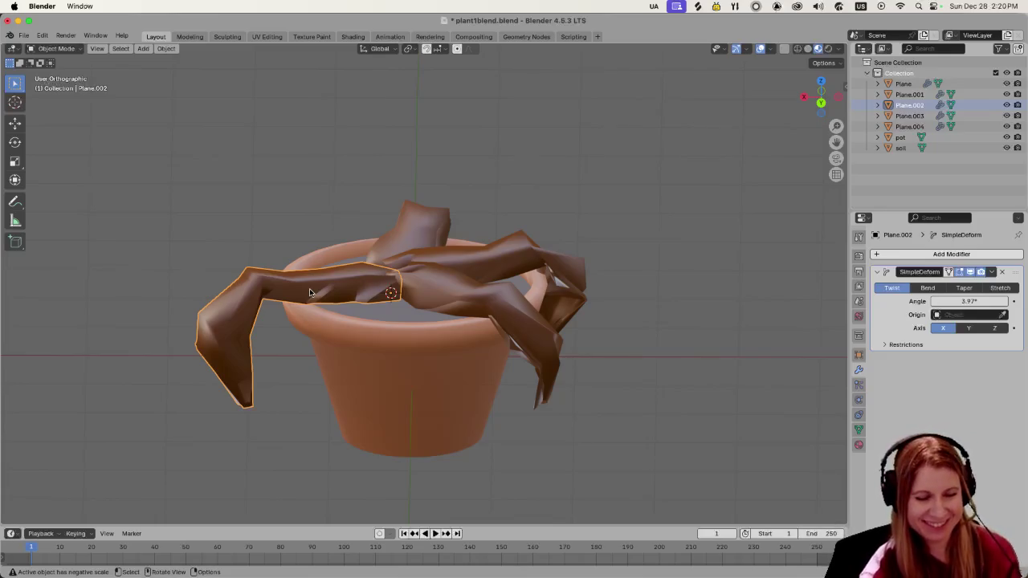
key("Tab")
key("ctrl+r")
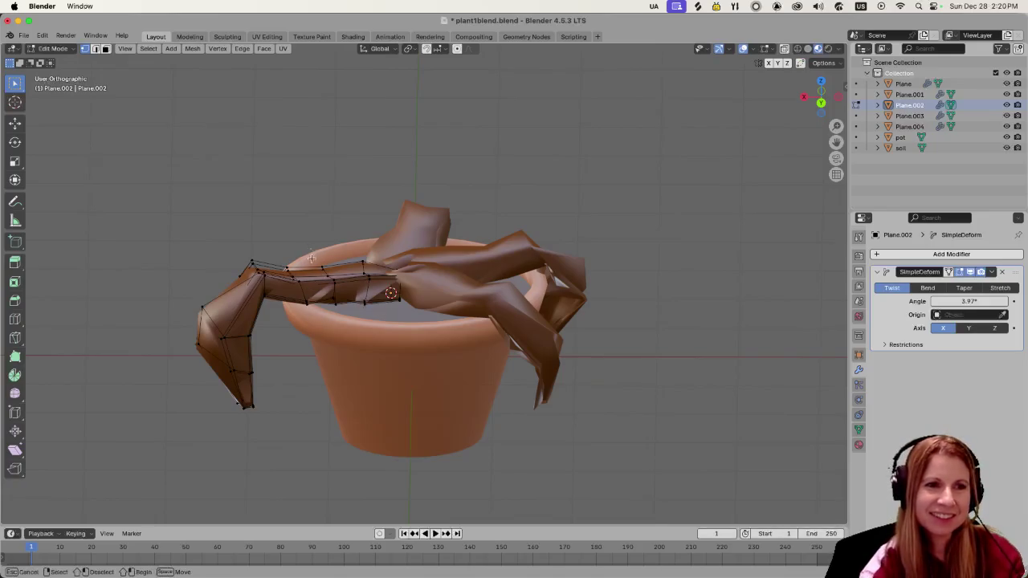
left_click(336, 315)
right_click(337, 319)
Step: Raise the edge loops and lift the band near the rim with proportional falloff
key("g")
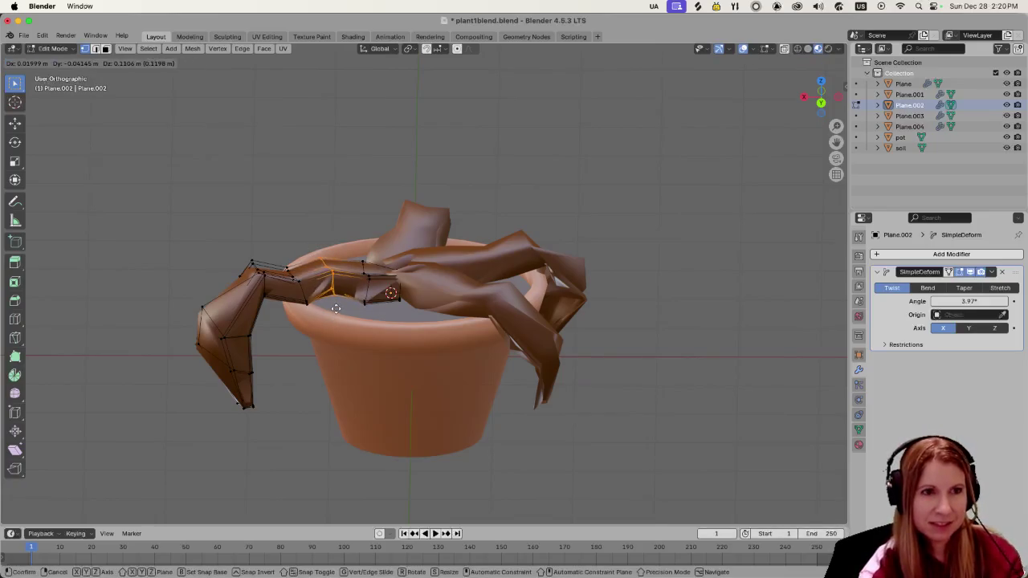
left_click(336, 306)
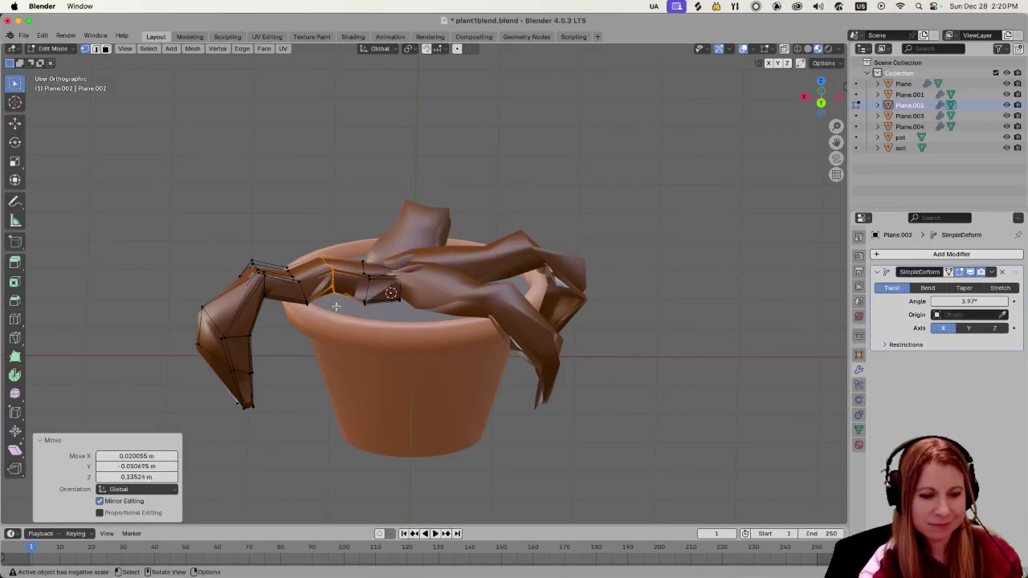
left_click(335, 306, "alt")
key("shift+Tab")
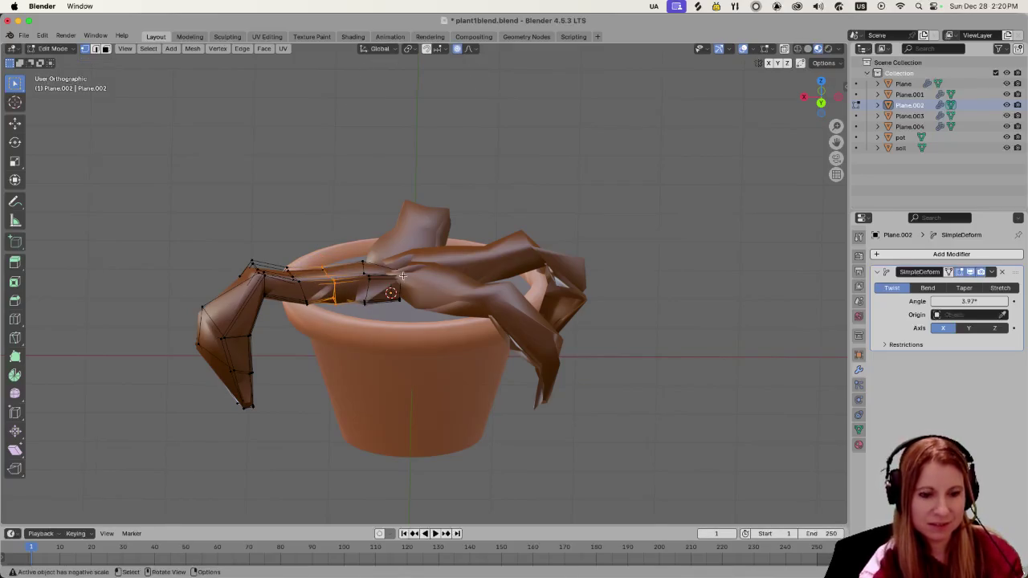
key("g")
left_click(379, 287)
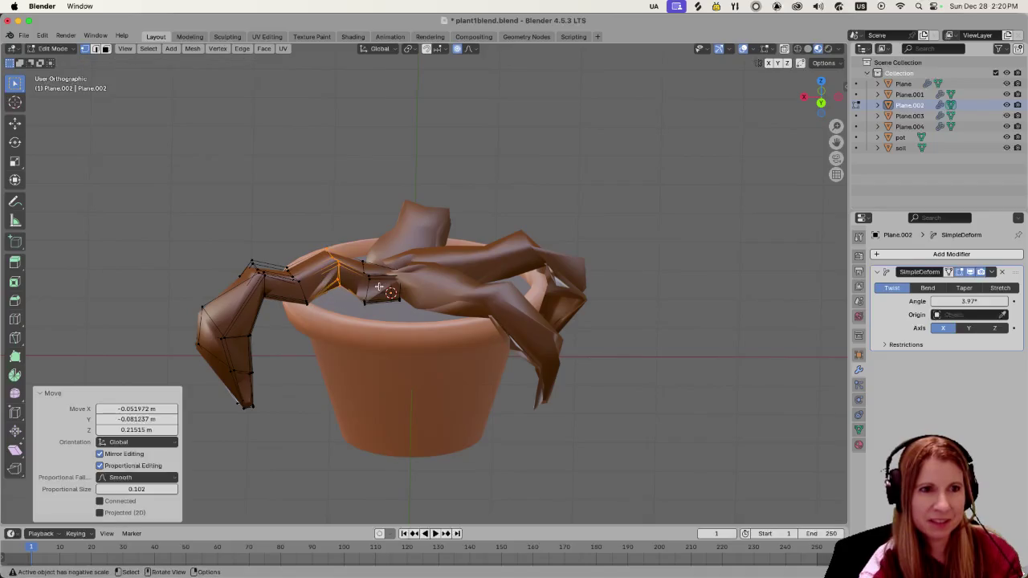
left_click(379, 287, "alt")
left_click(332, 327, "alt+shift")
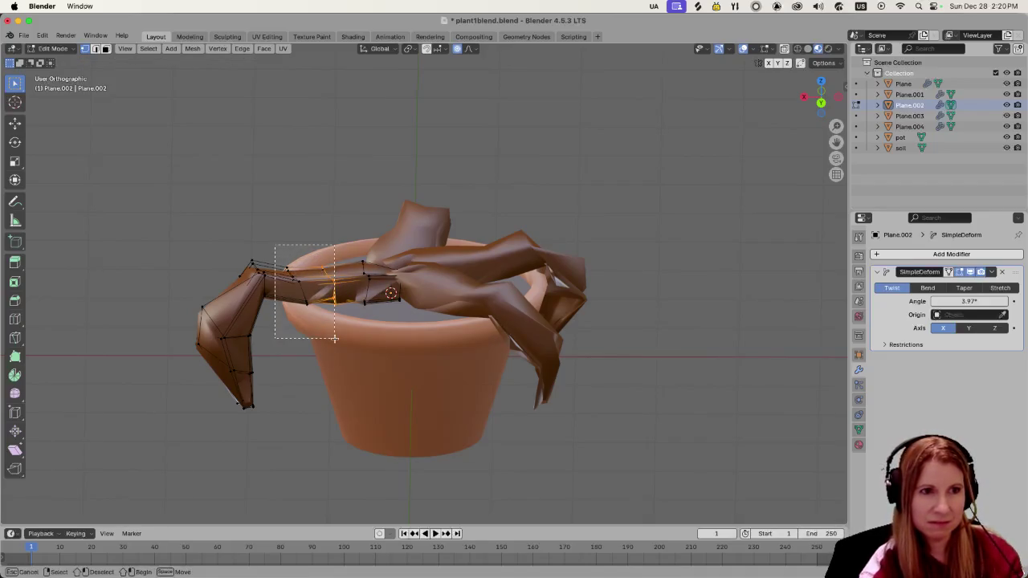
key("g")
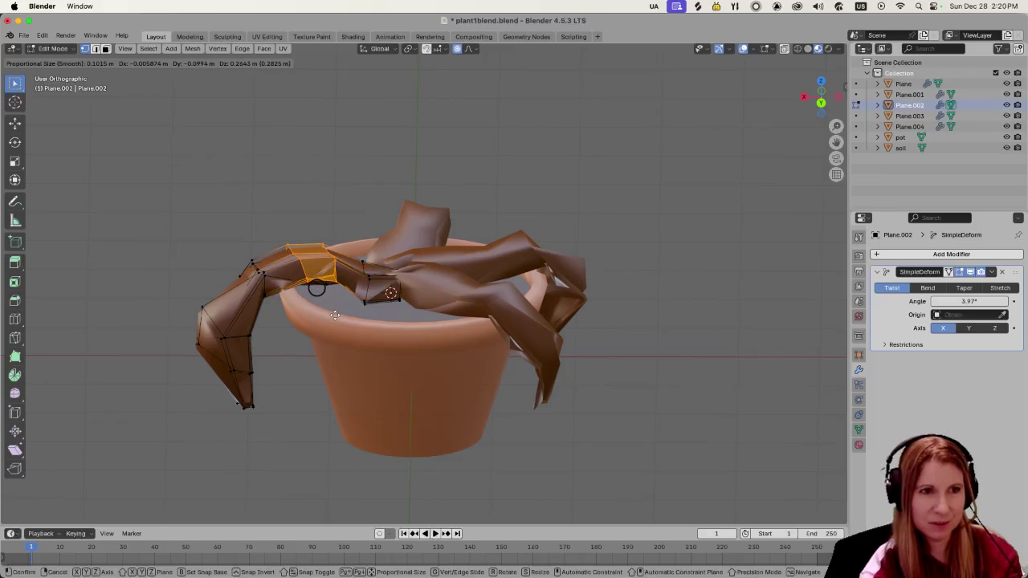
left_click(336, 316)
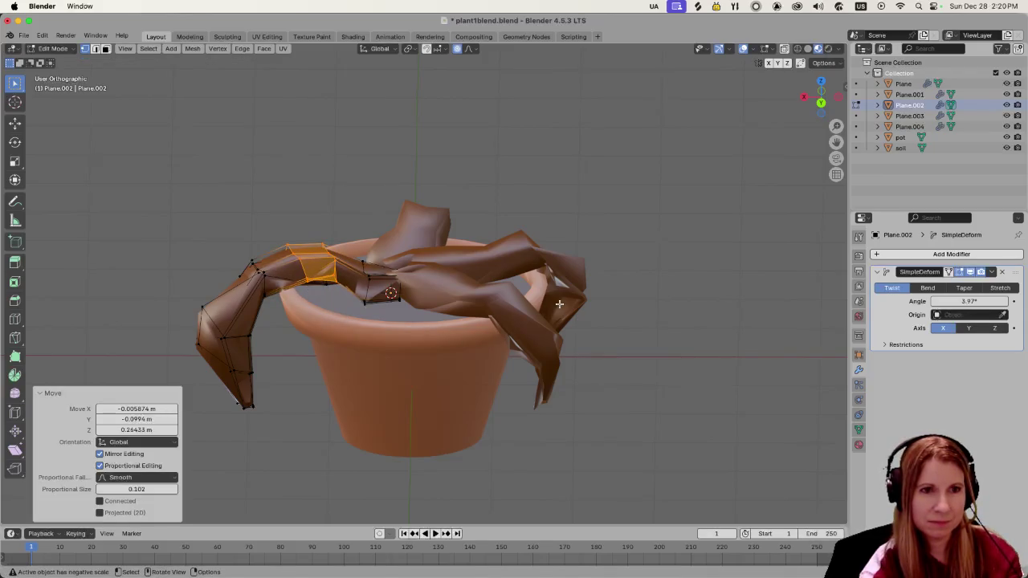
Step: Orbit and zoom around the pot to review the arched leaf, then exit Edit Mode
left_click(724, 320)
middle_click_drag(724, 319, 628, 363)
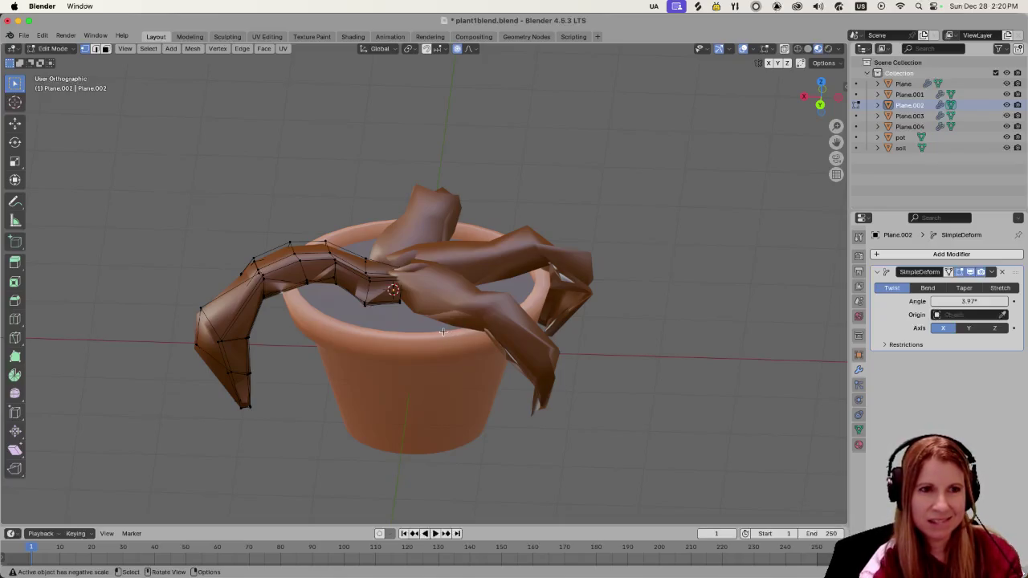
mouse_move(463, 304)
middle_mouse_down()
mouse_move(512, 330)
mouse_move(380, 299)
mouse_move(370, 313)
mouse_move(431, 311)
middle_mouse_up()
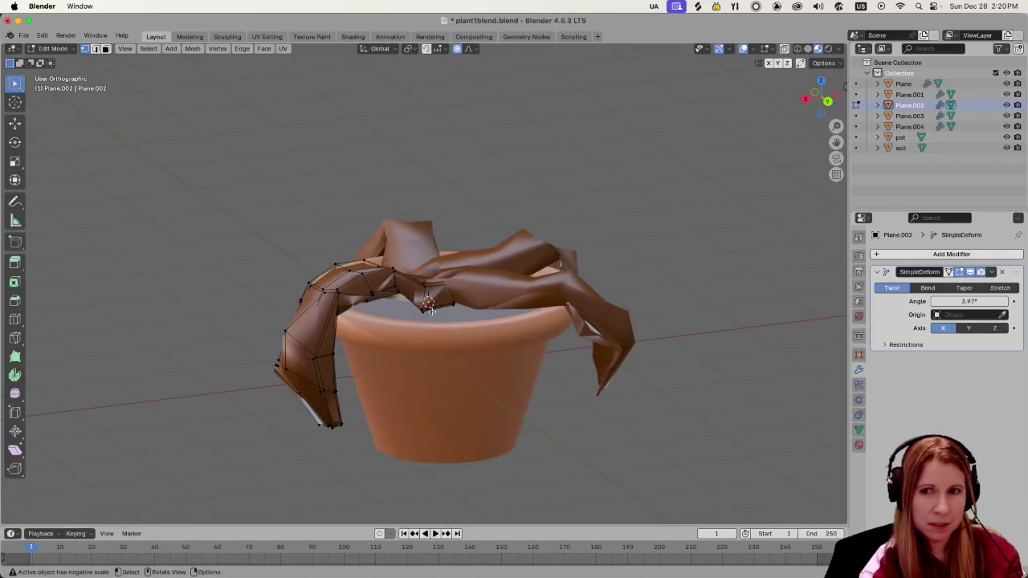
scroll(474, 294, "down", 2)
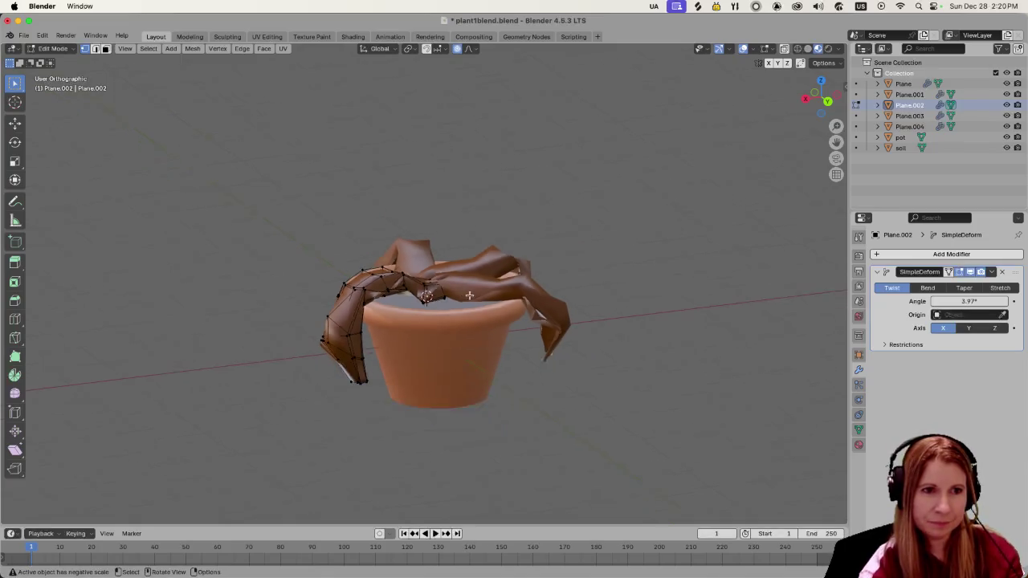
scroll(555, 330, "down", 2)
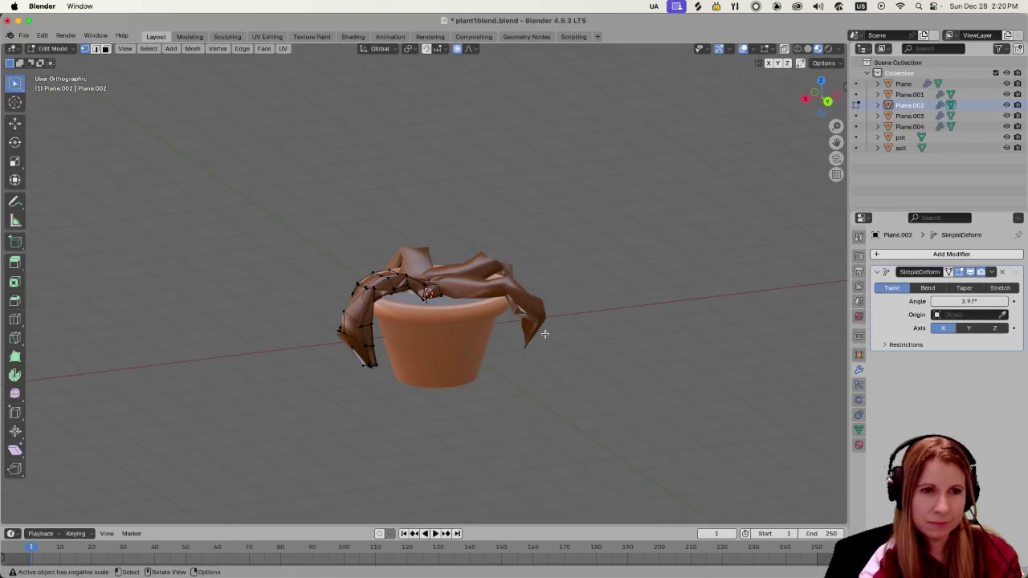
scroll(545, 334, "up", 2)
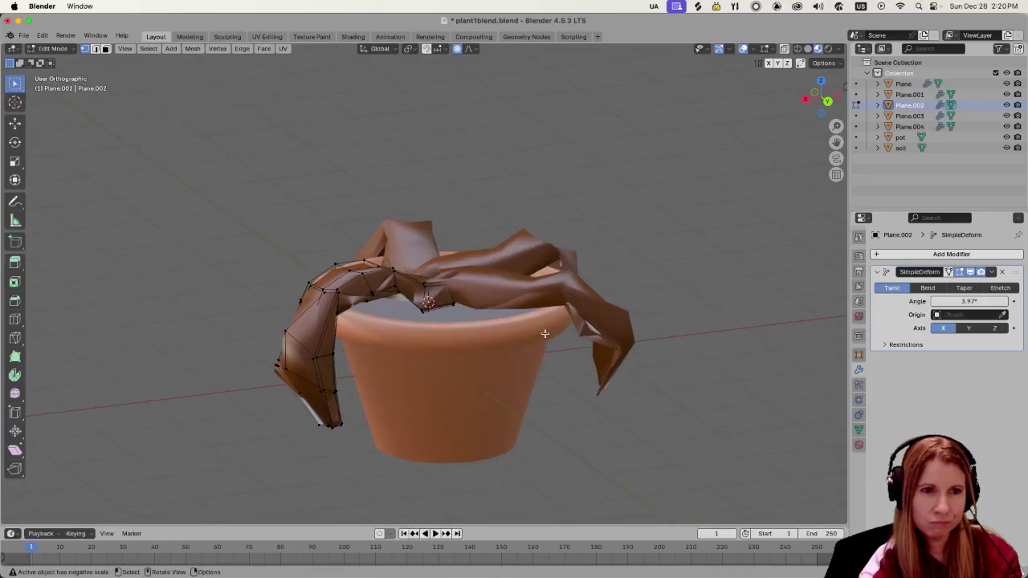
middle_click_drag(544, 333, 496, 354, "shift")
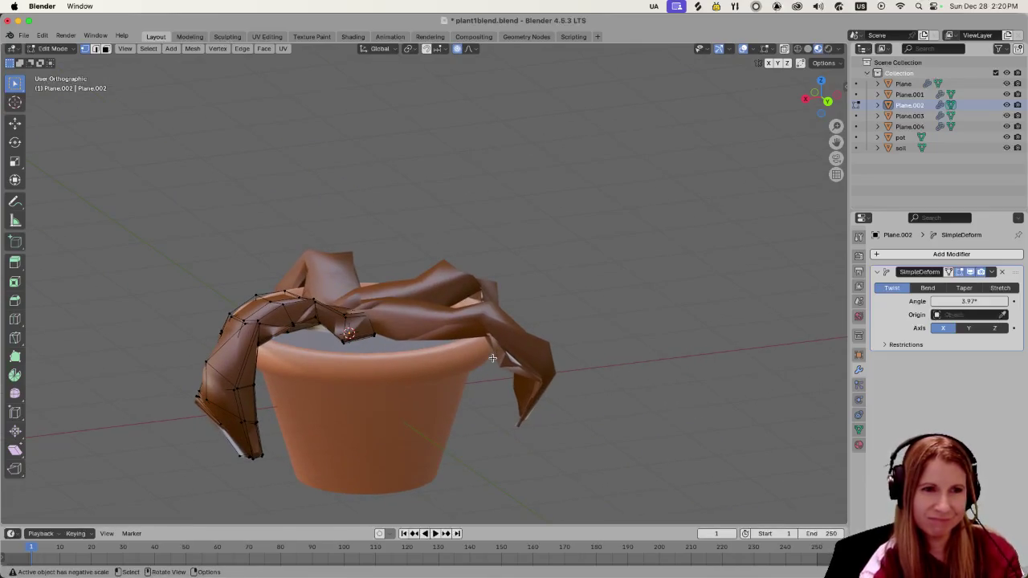
middle_click_drag(424, 323, 427, 353)
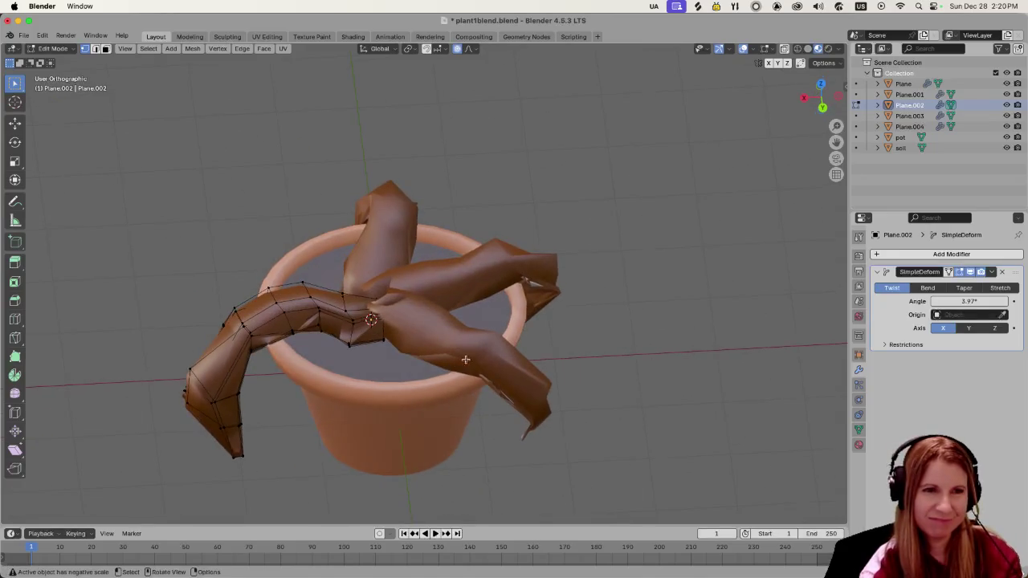
key("Tab")
Step: Raise the middle vertices of the Plane.003 leaf with proportional editing
left_click(421, 333)
key("Tab")
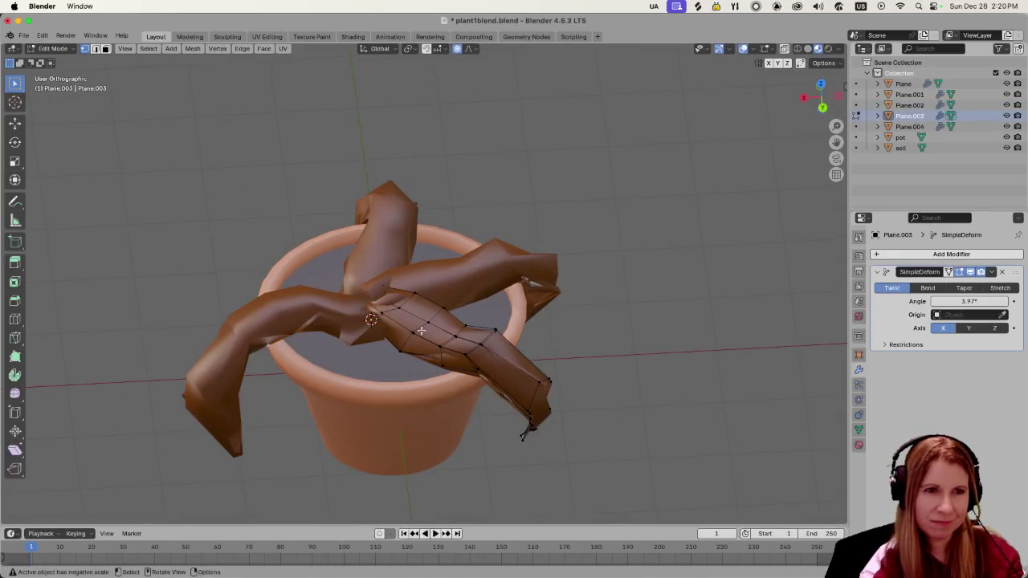
middle_click_drag(436, 342, 416, 322)
left_click_drag(416, 273, 499, 355)
key("g")
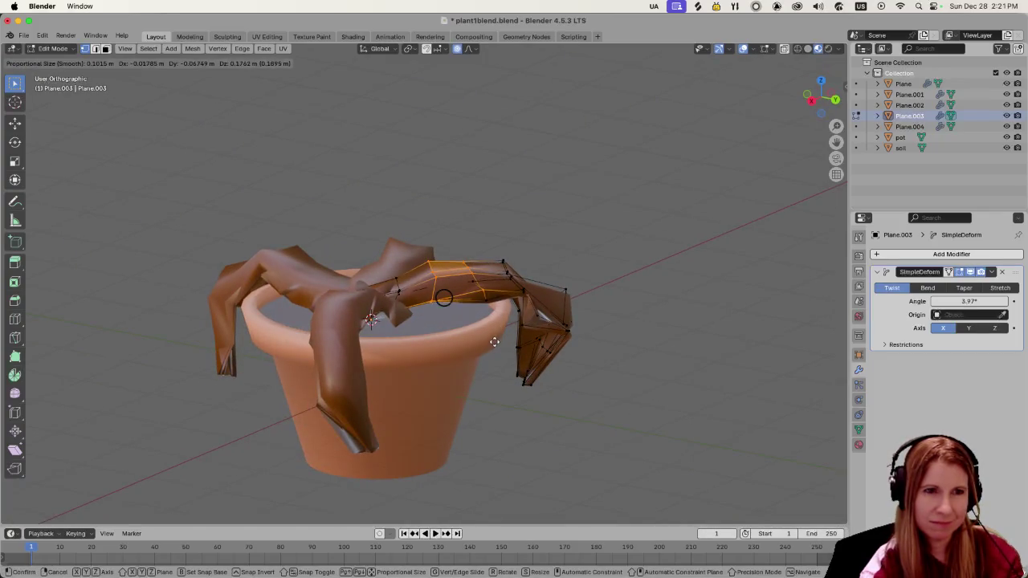
left_click(495, 339)
middle_click_drag(495, 339, 488, 360)
mouse_move(672, 340)
middle_mouse_down()
mouse_move(419, 345)
mouse_move(354, 331)
middle_mouse_up()
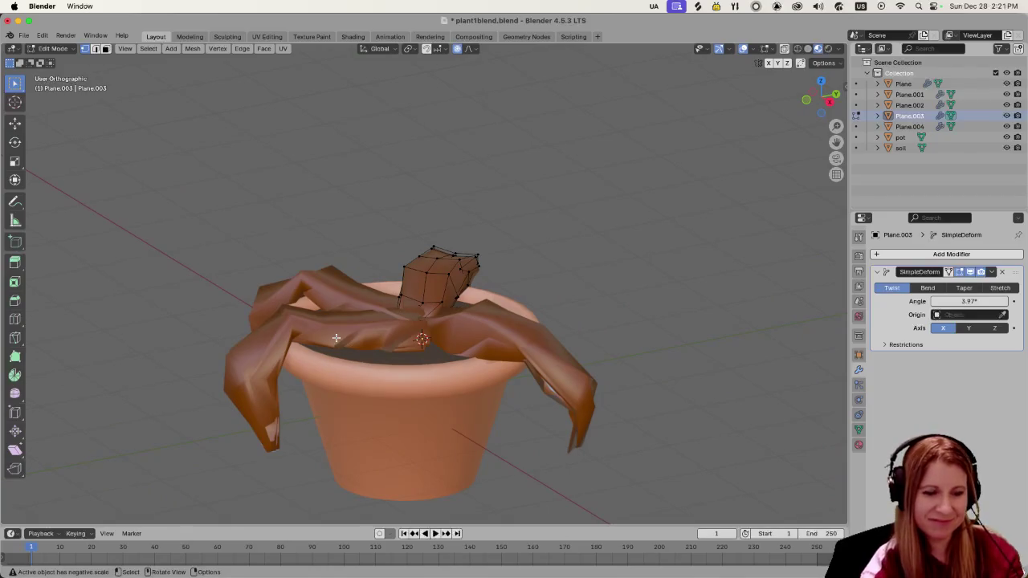
Step: Try moving face strips on the left Plane leaf, undoing each attempt
key("alt+q")
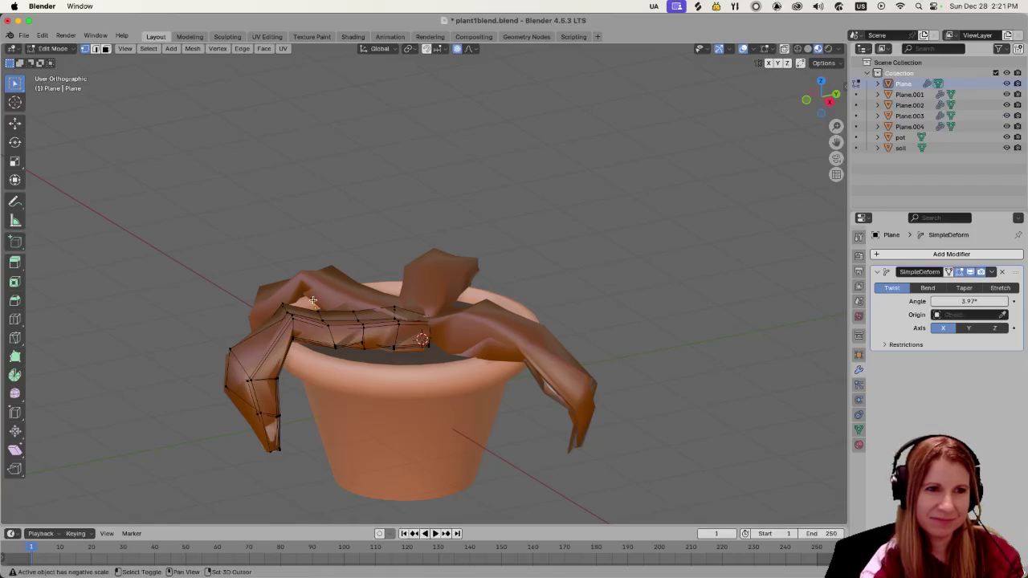
left_click(307, 298, "shift")
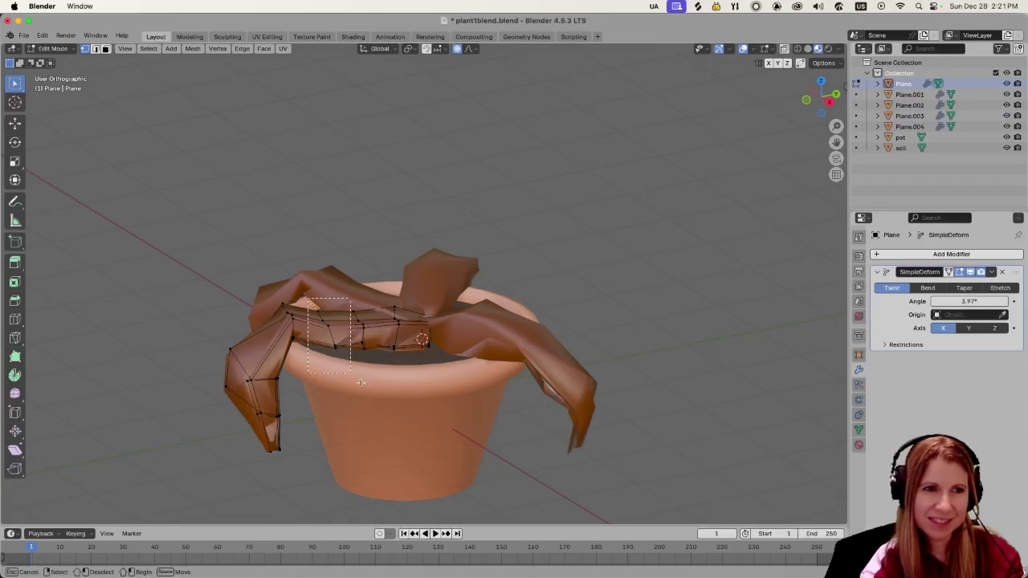
key("g")
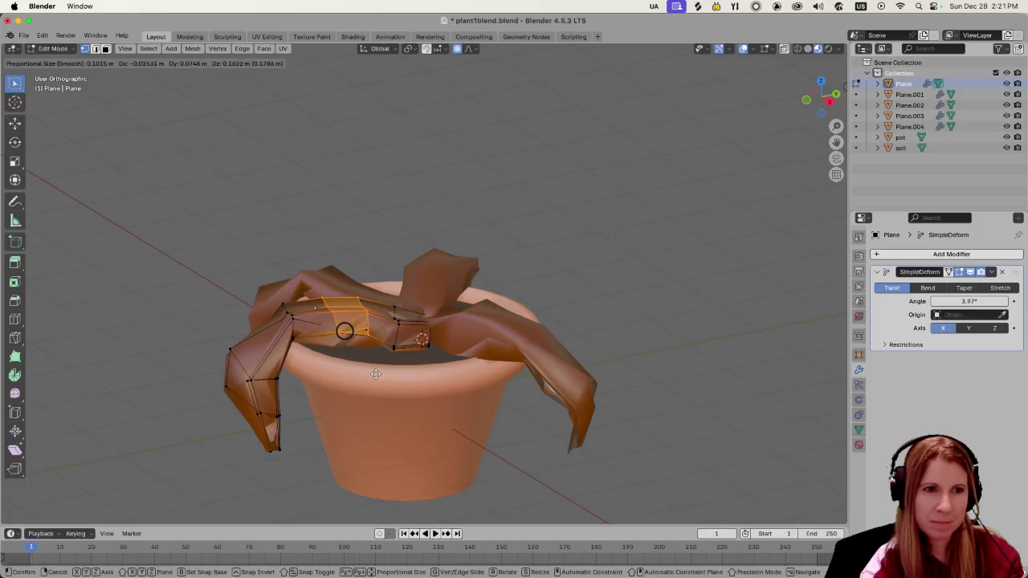
left_click(339, 326)
key("ctrl+z")
left_click(332, 322, "alt")
key("g")
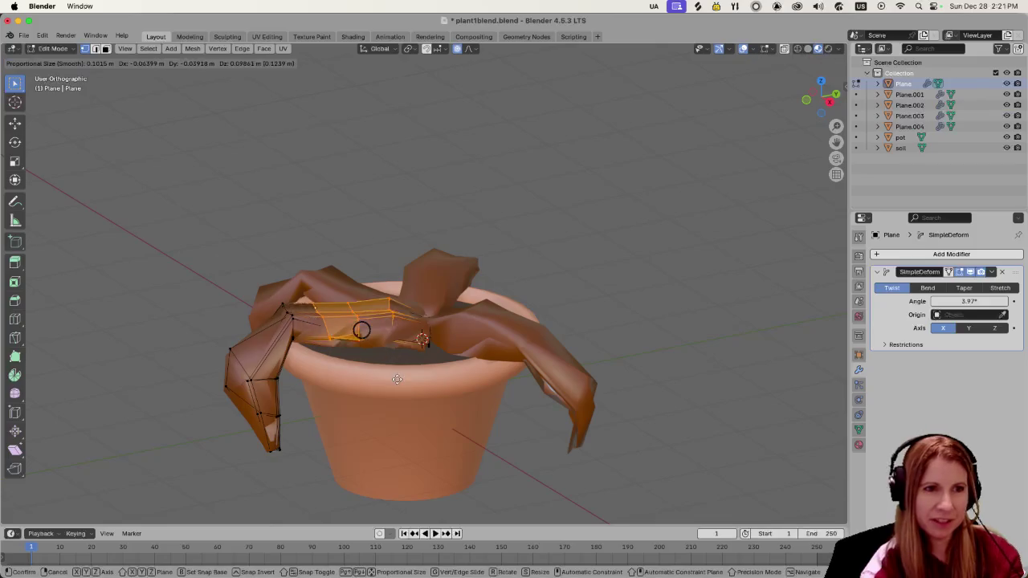
left_click(363, 331)
key("ctrl+z")
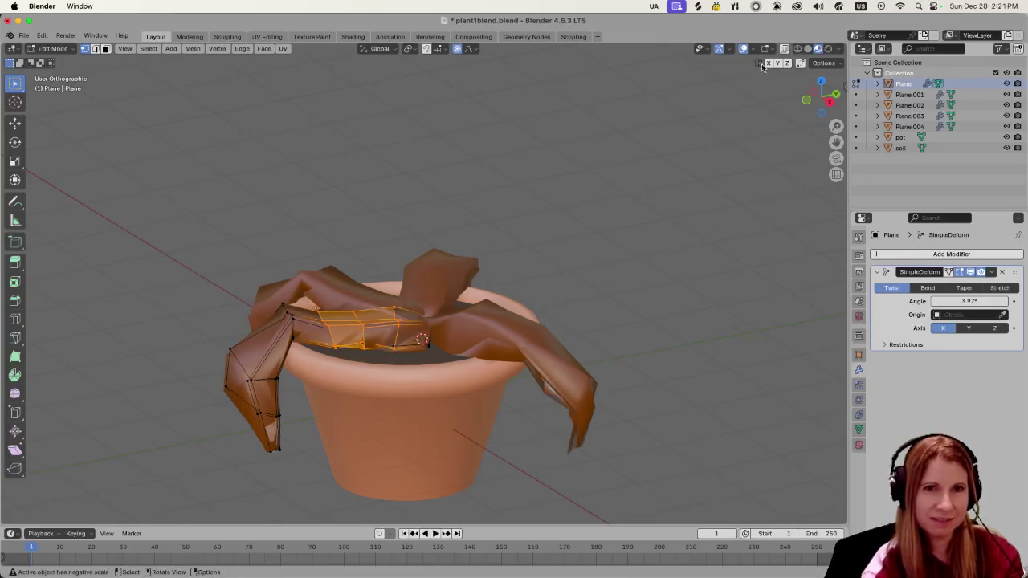
Step: Review the plant in wireframe and material colours, then save plant1blend.blend
key("shift+z")
middle_click_drag(472, 334, 413, 383)
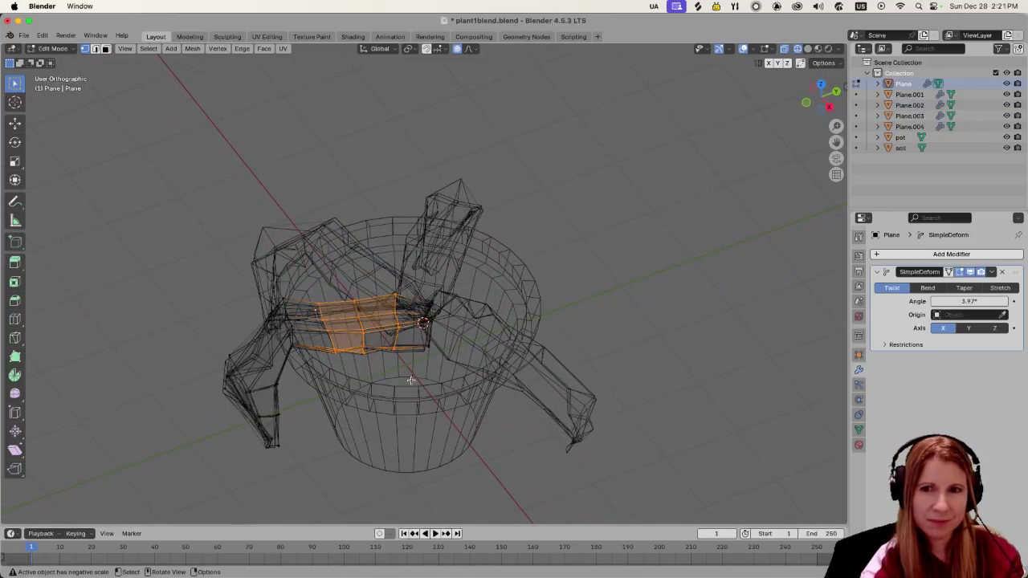
left_click(807, 48)
left_click(819, 48)
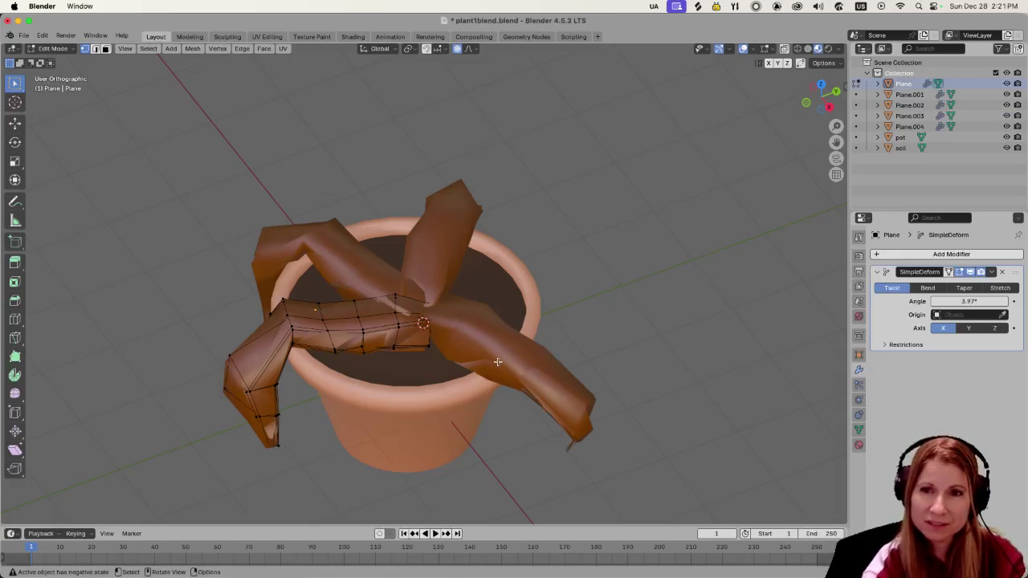
mouse_move(704, 271)
middle_mouse_down()
mouse_move(514, 281)
mouse_move(523, 291)
mouse_move(333, 285)
mouse_move(271, 271)
mouse_move(280, 282)
middle_mouse_up()
key("super+s")
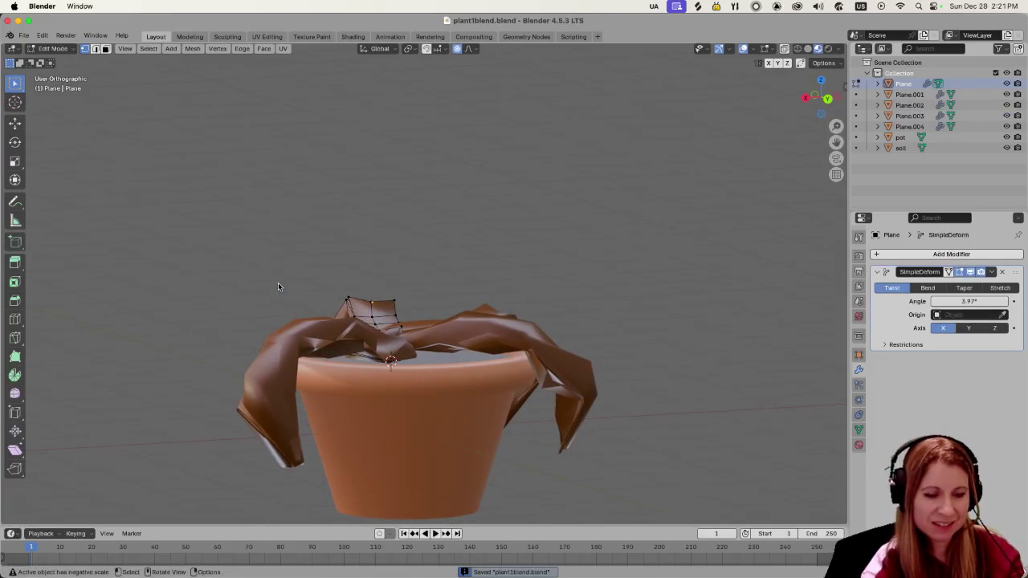
Step: Re-export all Blender models in GooseControl (1 exported, 51 skipped), then close it
key("super+Tab")
key("super+Tab")
key("super+Tab")
key("super+Tab")
left_click(460, 299)
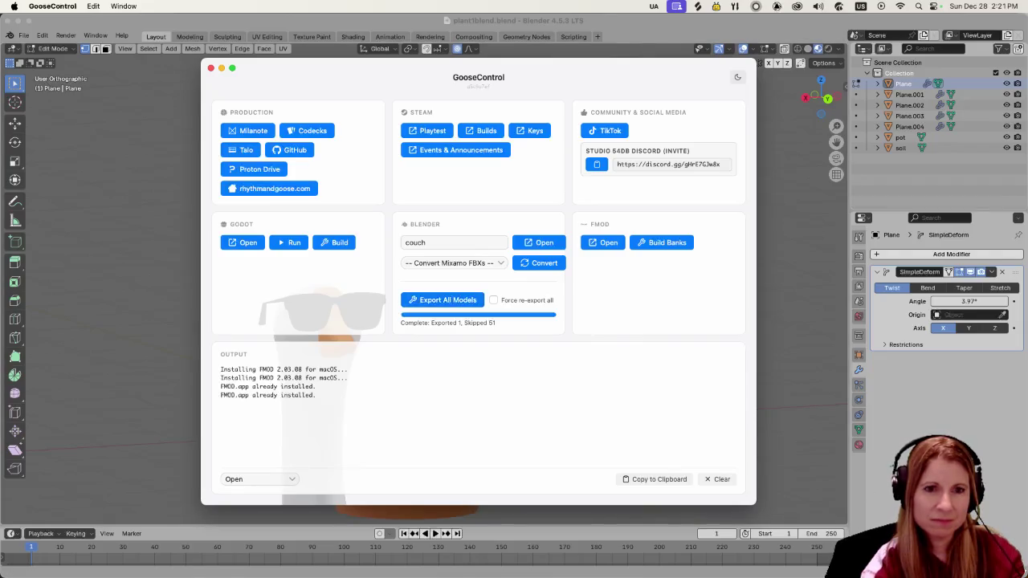
left_click(835, 536)
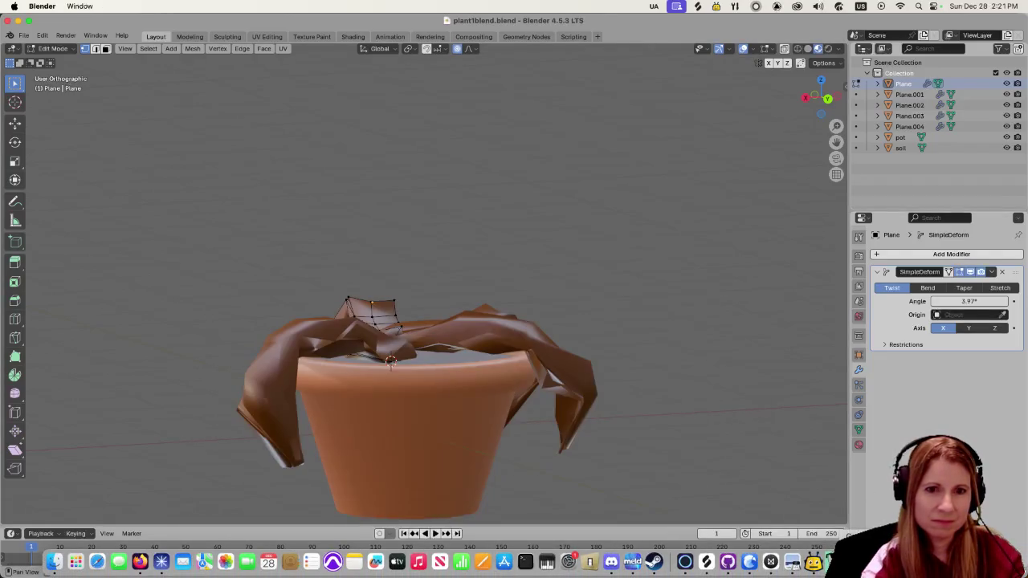
key("super+Tab")
middle_click_drag(665, 390, 635, 346)
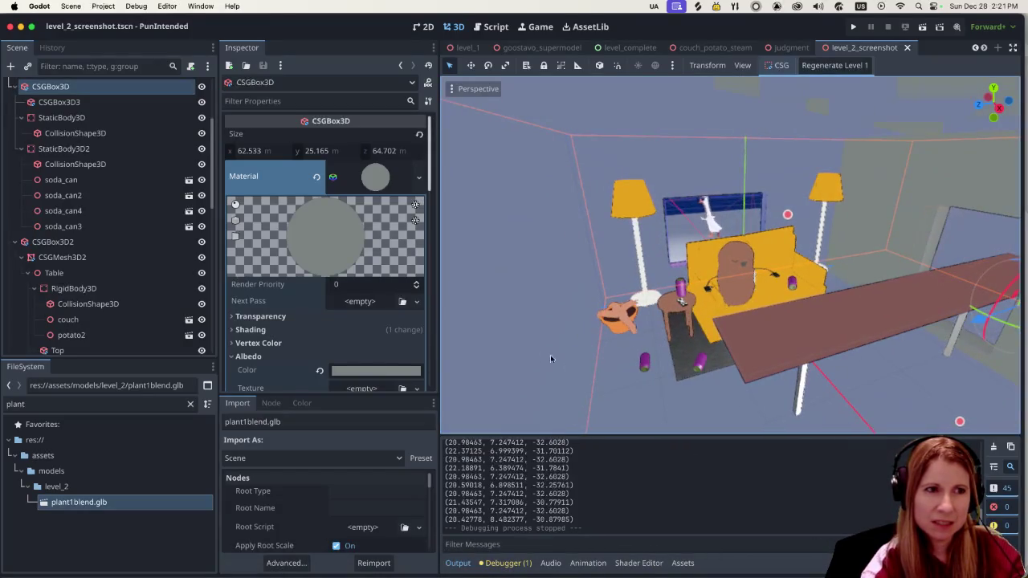
left_click(619, 333)
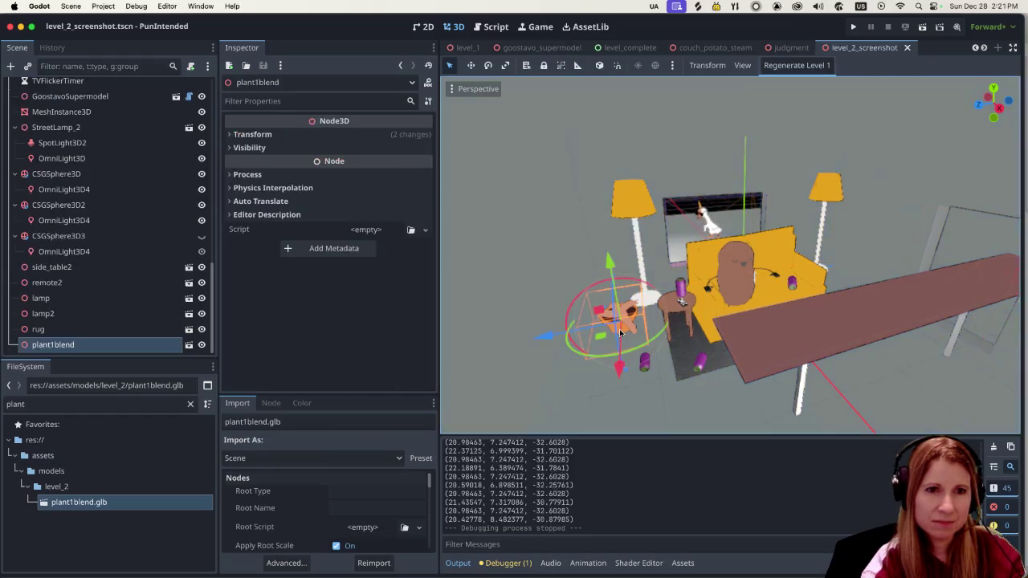
mouse_move(565, 347)
left_mouse_down()
mouse_move(558, 354)
mouse_move(714, 330)
mouse_move(688, 380)
left_mouse_up()
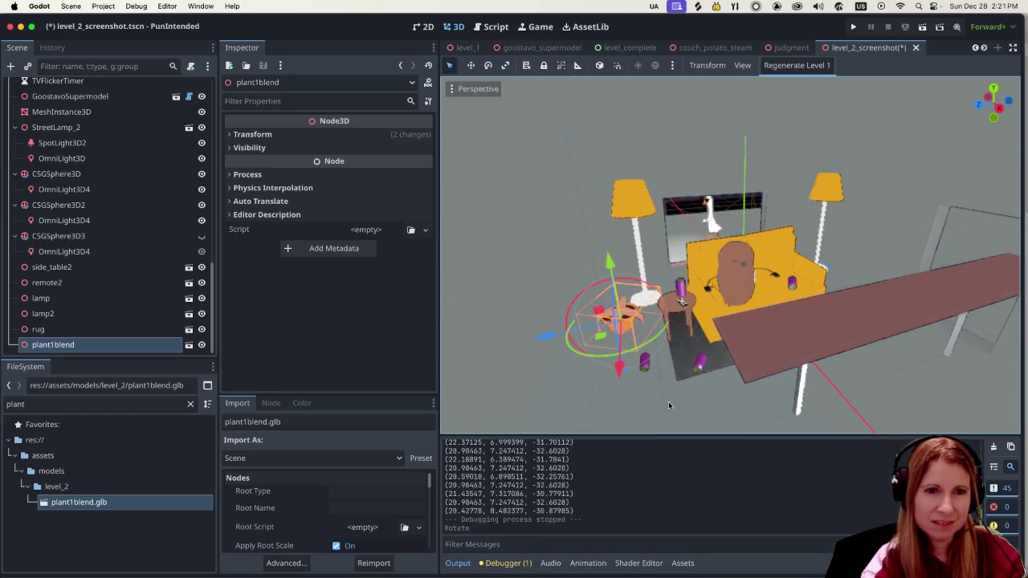
left_click(688, 380)
mouse_move(665, 405)
middle_mouse_down()
mouse_move(638, 376)
mouse_move(583, 360)
middle_mouse_up()
scroll(563, 365, "up", 5)
scroll(558, 369, "down", 5)
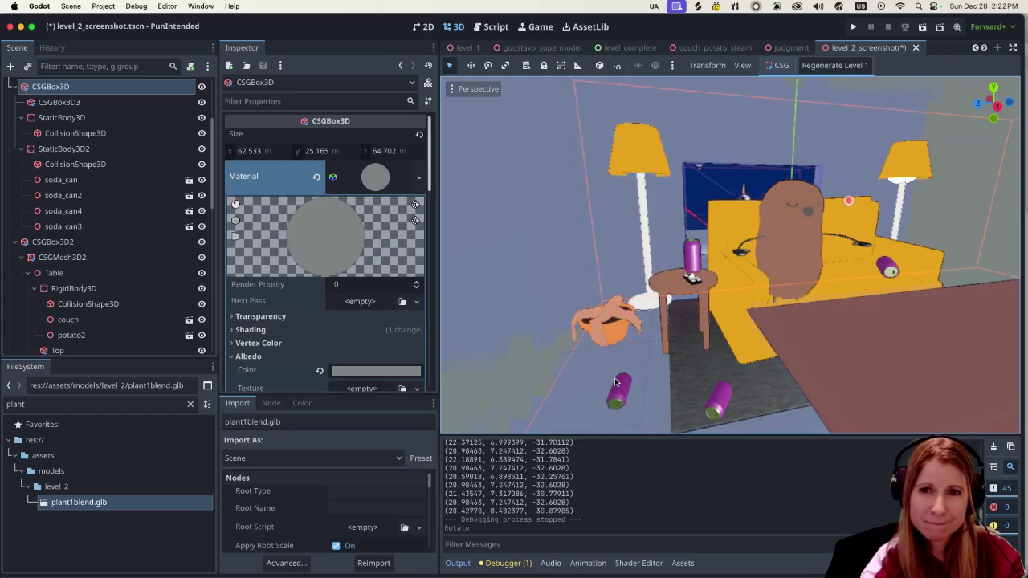
middle_click_drag(616, 382, 594, 385)
scroll(586, 386, "up", 5)
scroll(574, 389, "down", 5)
scroll(571, 390, "up", 2)
middle_click_drag(571, 390, 643, 395)
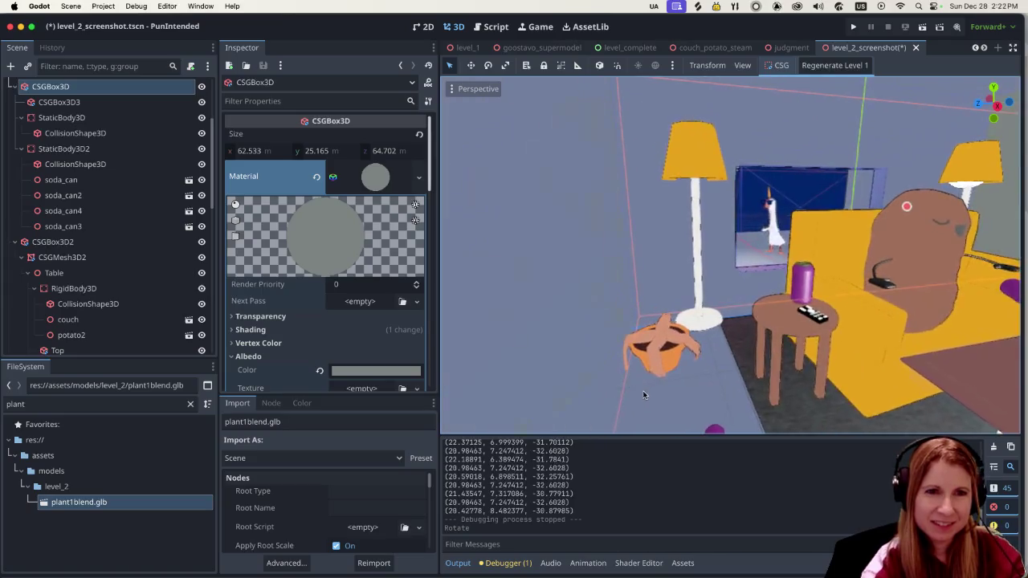
scroll(647, 393, "up", 3)
scroll(654, 393, "up", 2)
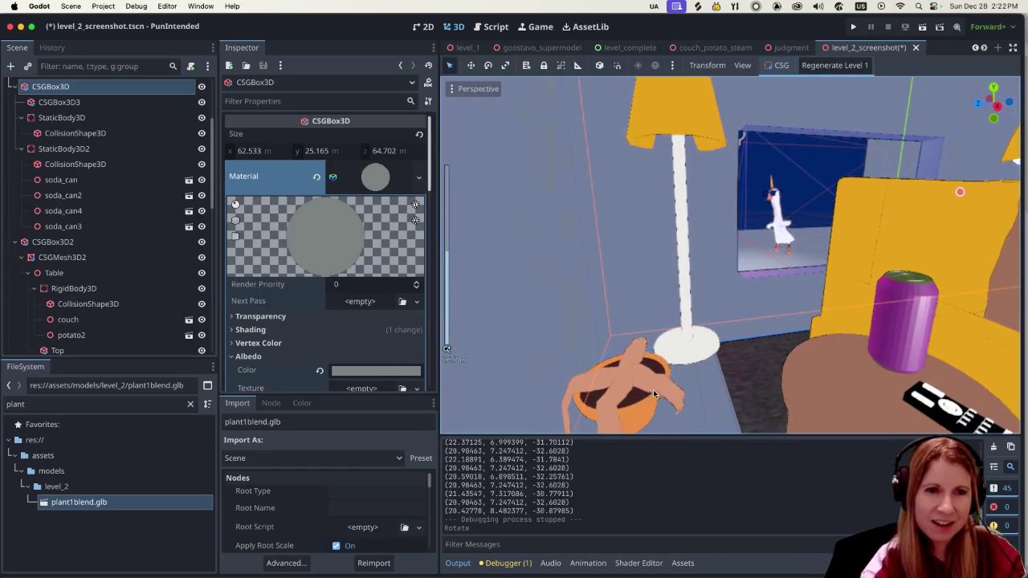
mouse_move(655, 393)
middle_mouse_down()
mouse_move(668, 382)
mouse_move(707, 389)
mouse_move(606, 390)
middle_mouse_up()
left_click(603, 390)
Step: Rotate plant1blend about 107 degrees around Y and view it from the couch side
left_click_drag(604, 406, 607, 418)
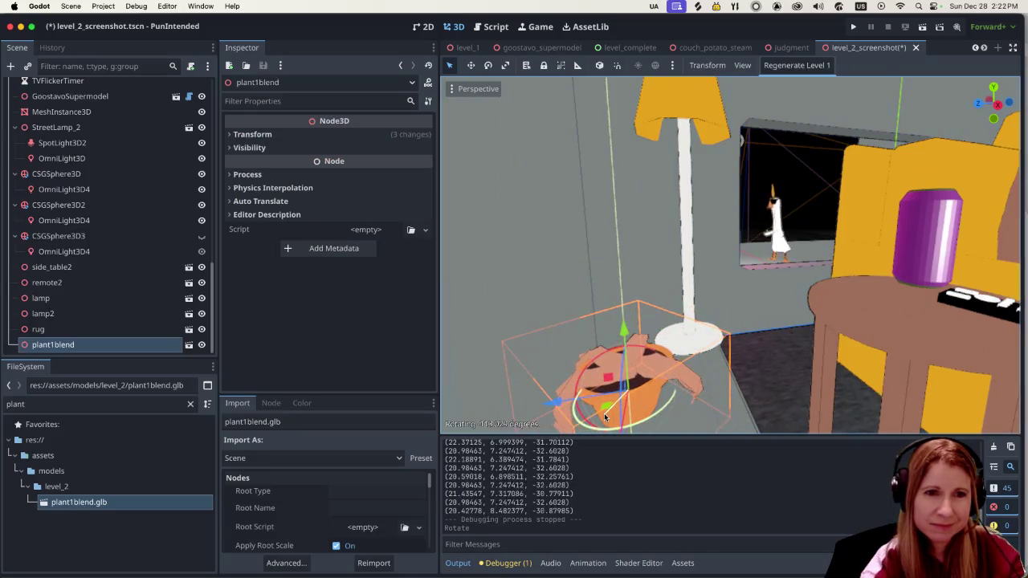
left_click(727, 392)
middle_click_drag(727, 392, 715, 392)
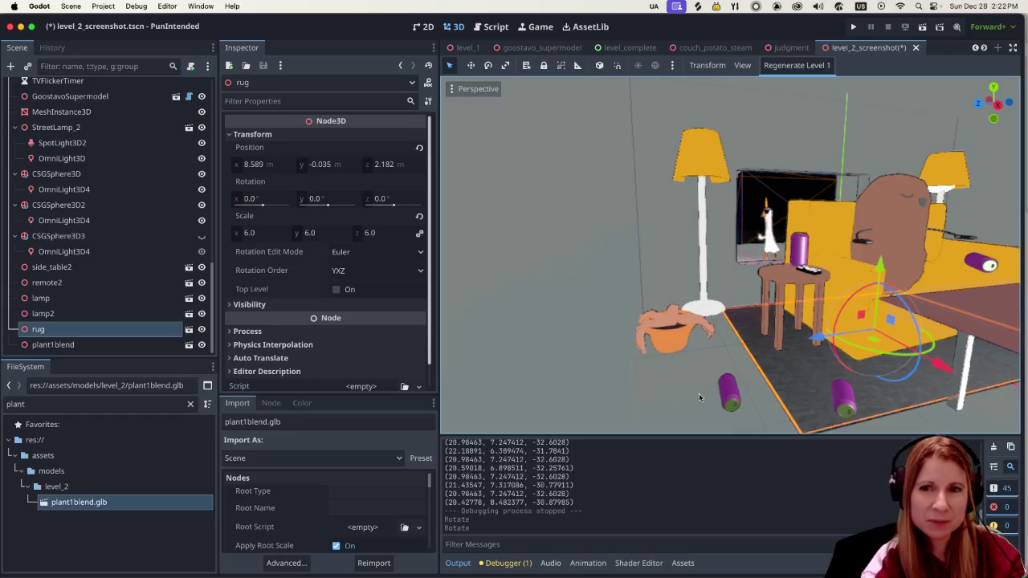
middle_click_drag(713, 391, 819, 329)
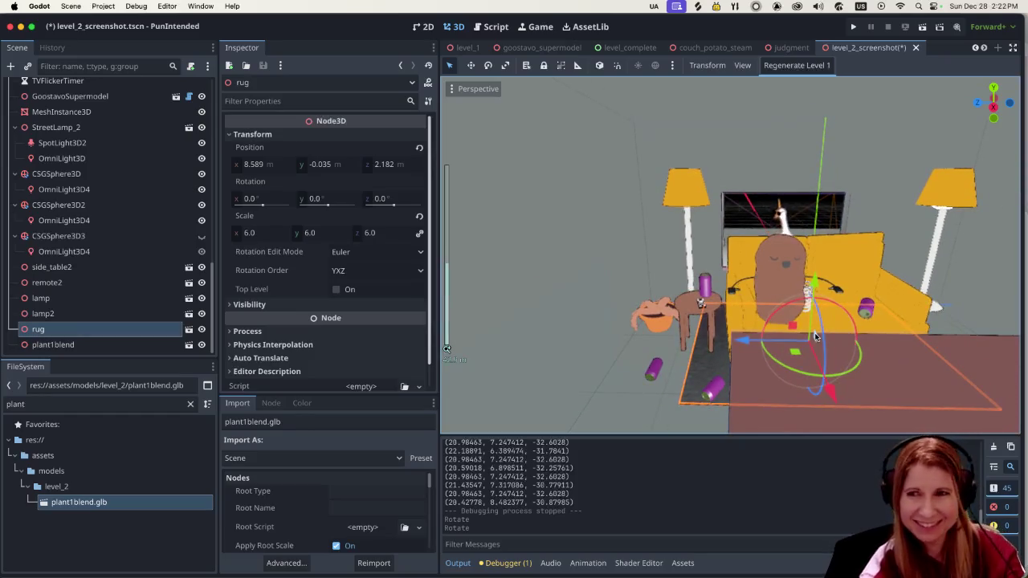
scroll(814, 338, "up", 2)
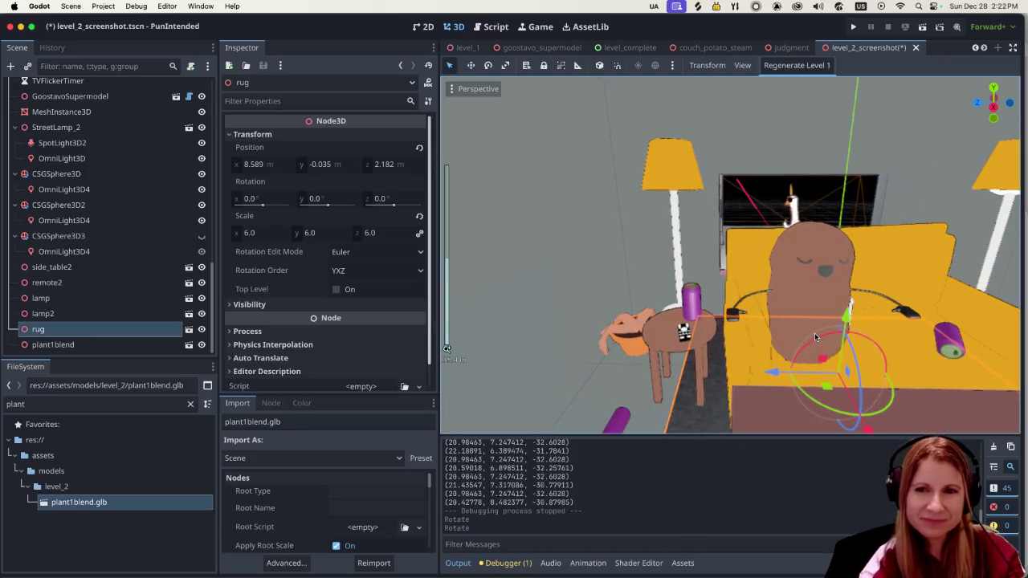
scroll(781, 303, "down", 3)
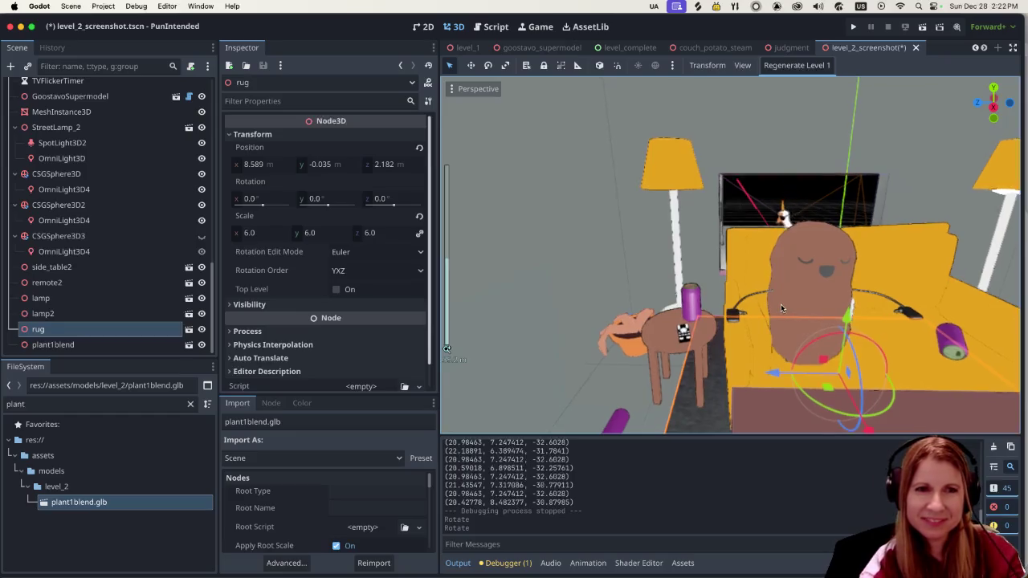
scroll(771, 301, "up", 3)
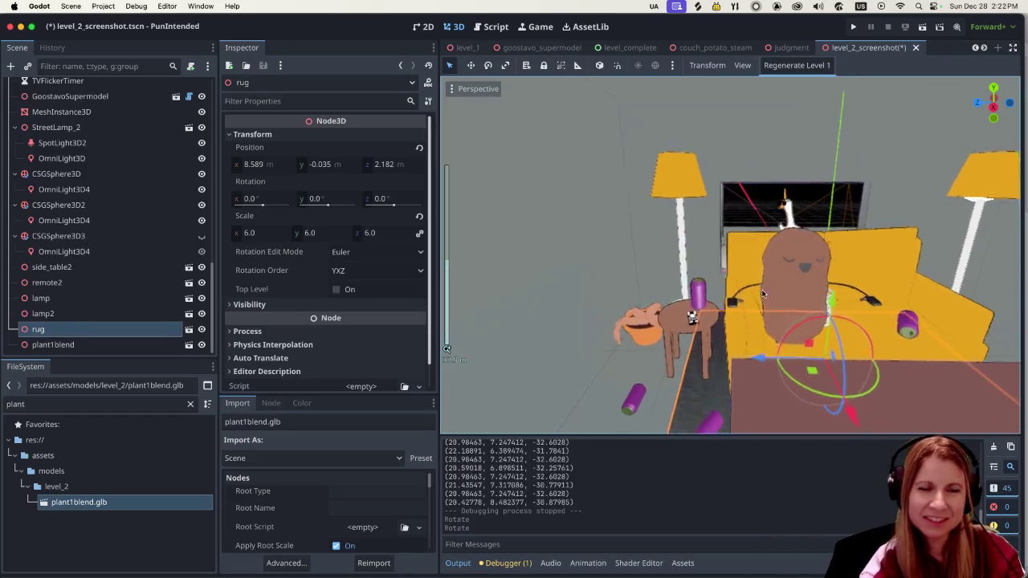
middle_click_drag(771, 301, 783, 323)
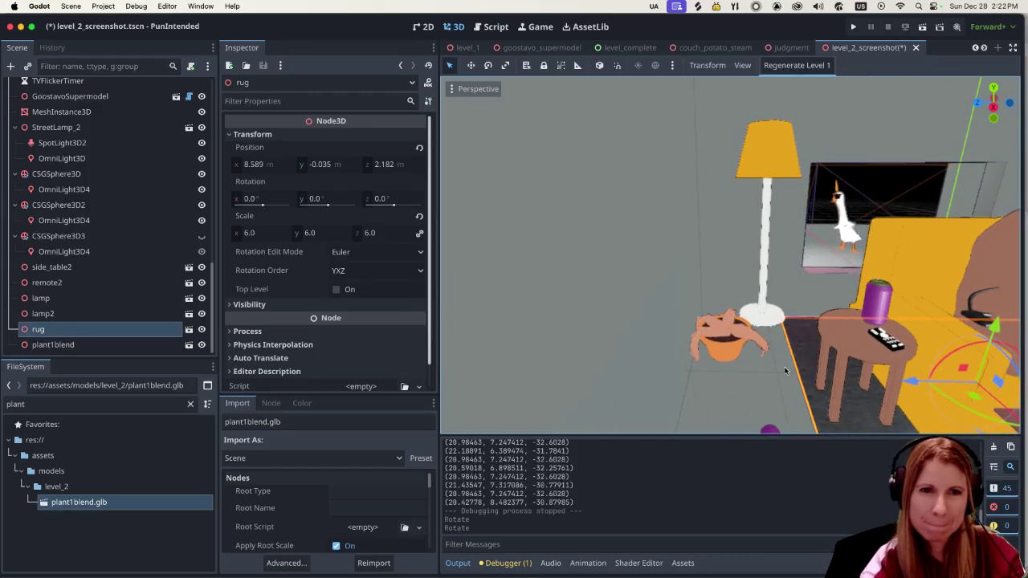
scroll(772, 354, "up", 5)
scroll(773, 354, "down", 3)
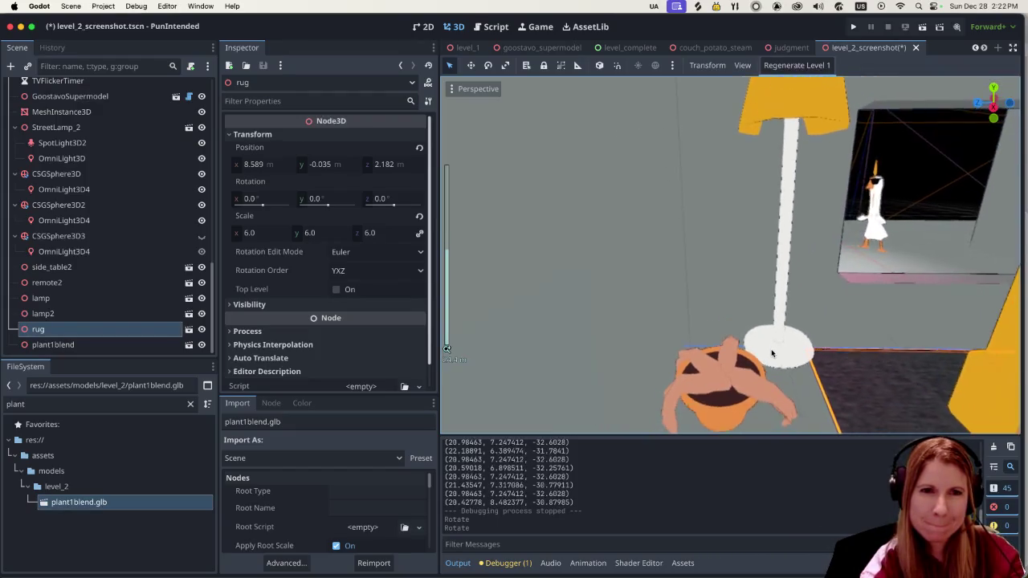
scroll(772, 354, "down", 5)
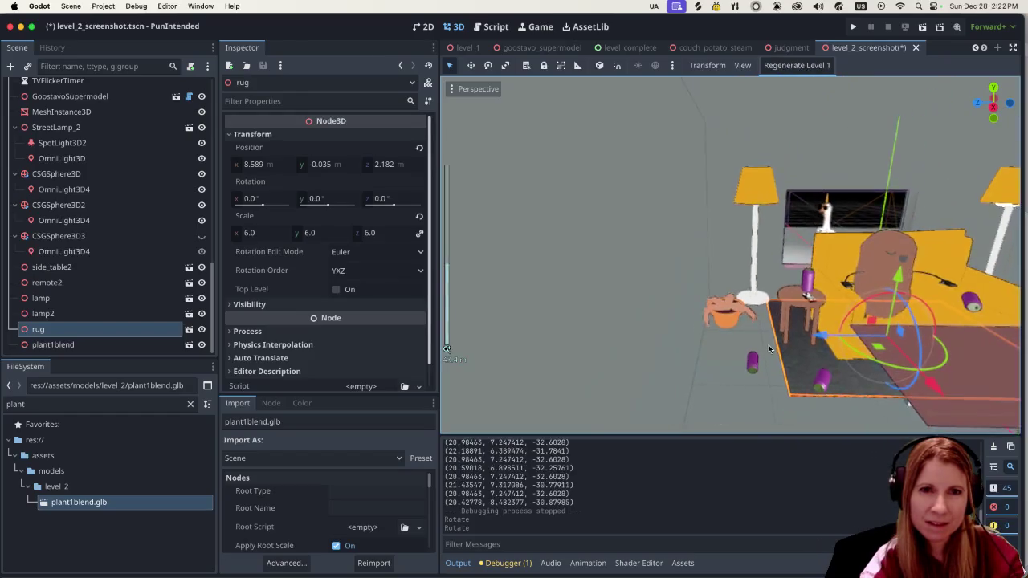
middle_click_drag(773, 354, 795, 345)
scroll(795, 345, "up", 5)
Step: Inspect the room around the floor lamp, table and goose picture
left_click(787, 331)
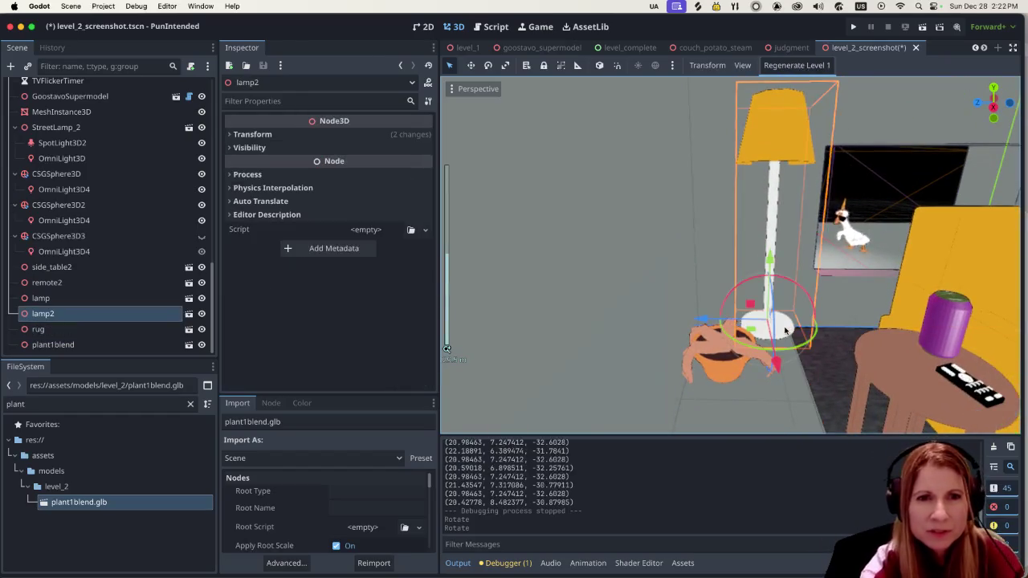
mouse_move(787, 331)
middle_mouse_down()
mouse_move(763, 338)
mouse_move(813, 366)
mouse_move(879, 338)
mouse_move(791, 331)
mouse_move(818, 339)
middle_mouse_up()
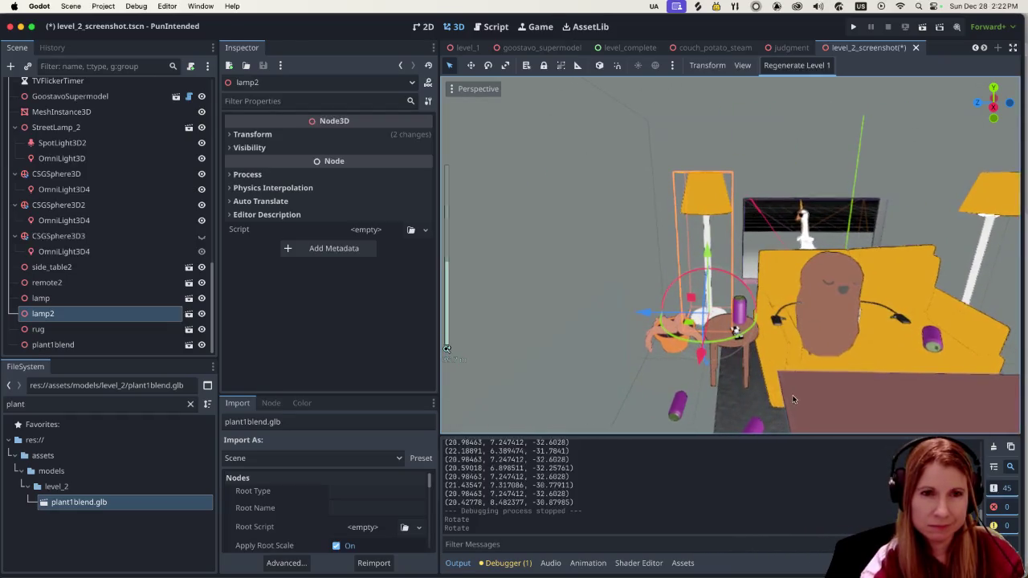
scroll(844, 345, "up", 3)
middle_click_drag(844, 346, 795, 379)
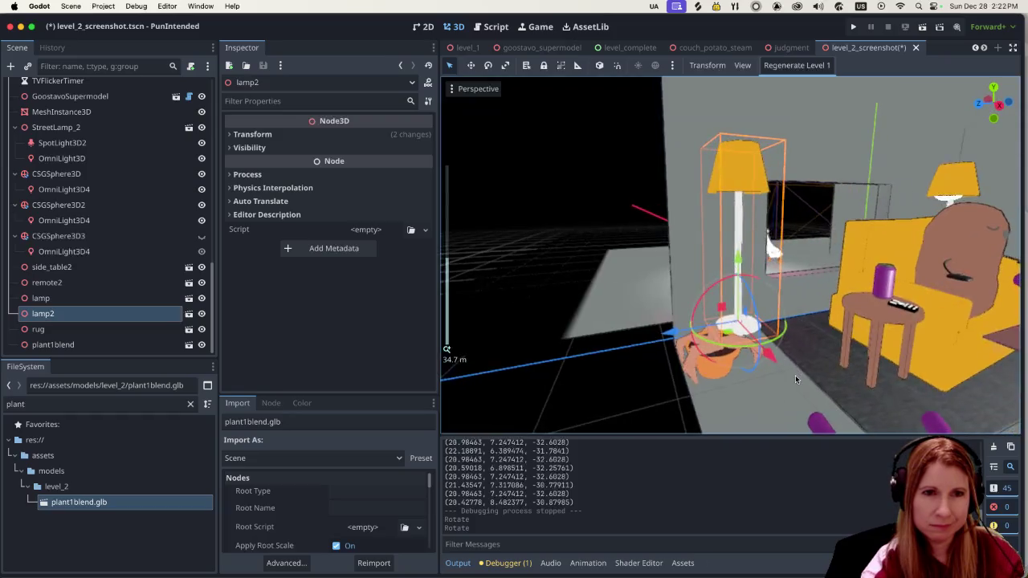
scroll(795, 379, "up", 2)
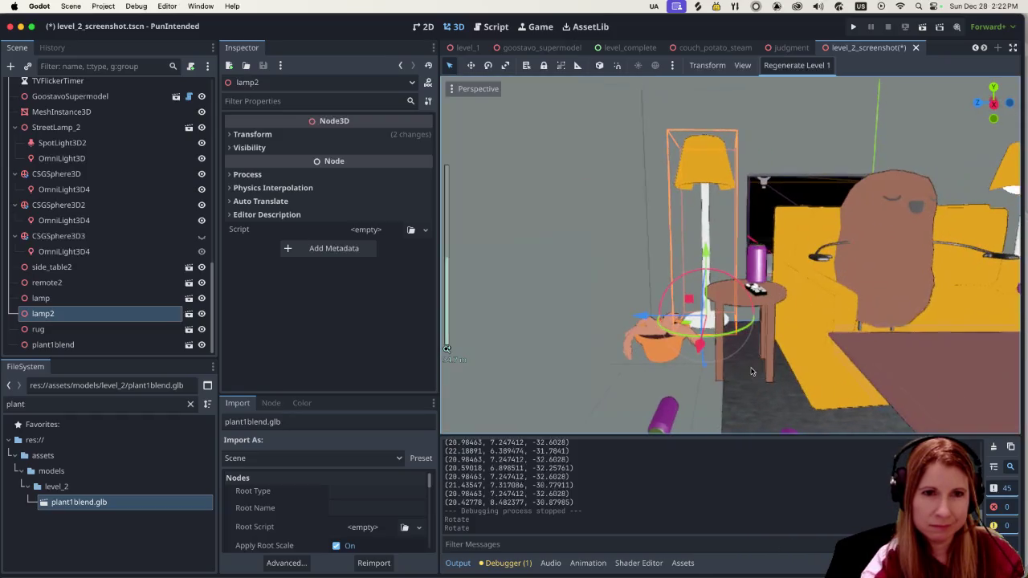
scroll(661, 399, "up", 2)
left_click(660, 400)
mouse_move(661, 399)
middle_mouse_down()
mouse_move(698, 395)
mouse_move(688, 392)
middle_mouse_up()
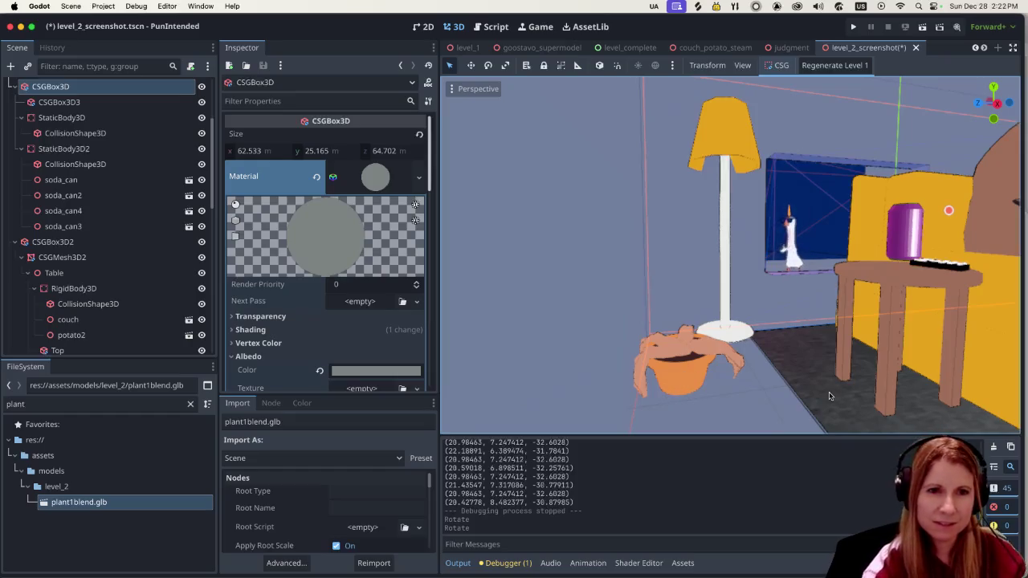
middle_click_drag(831, 392, 796, 404)
mouse_move(668, 376)
middle_mouse_down()
mouse_move(783, 394)
mouse_move(874, 361)
middle_mouse_up()
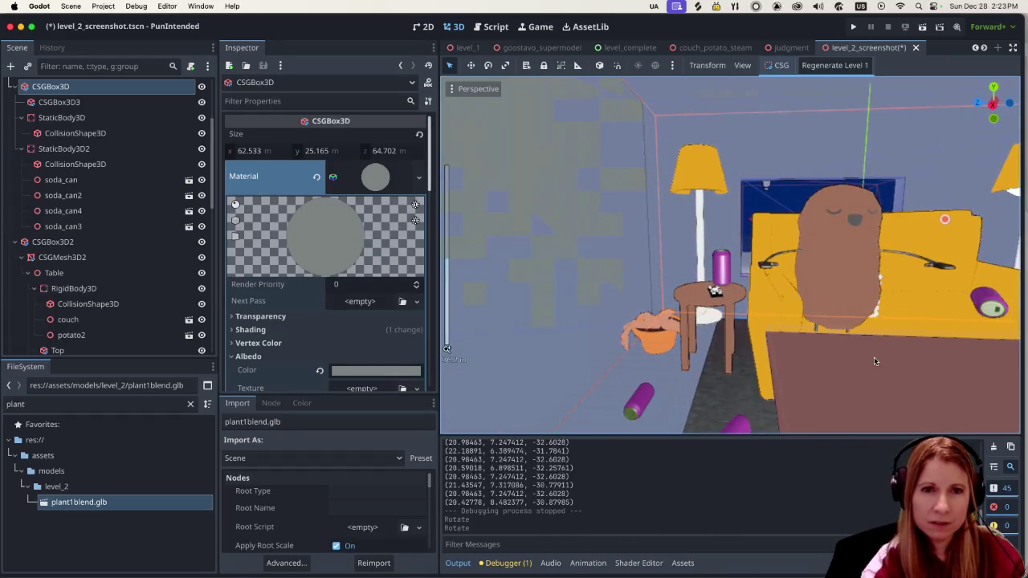
scroll(867, 359, "up", 3)
scroll(803, 357, "up", 2)
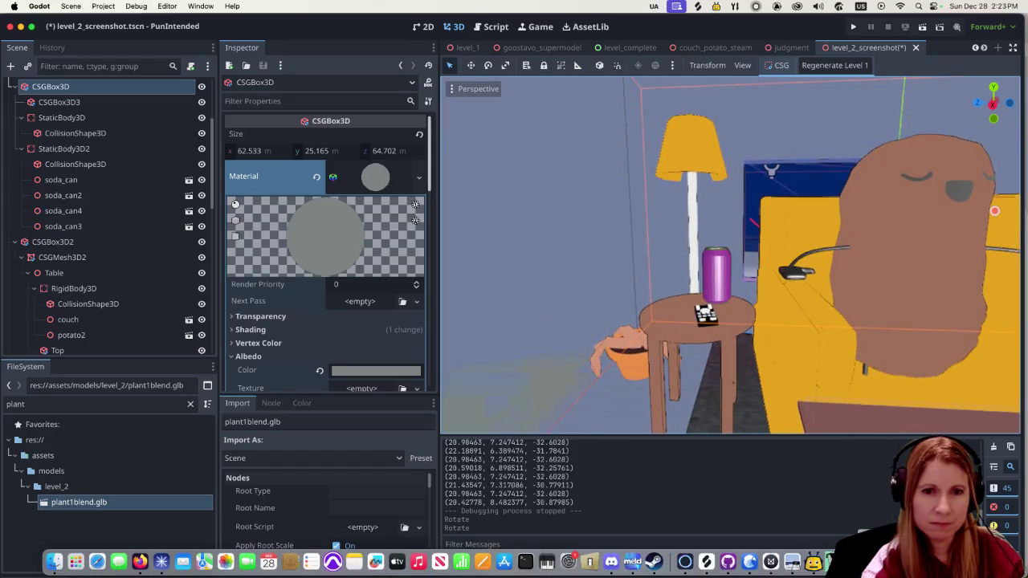
Step: Switch back to the Blender plant file in Object Mode
left_click(814, 561)
middle_click_drag(657, 333, 539, 351)
key("Tab")
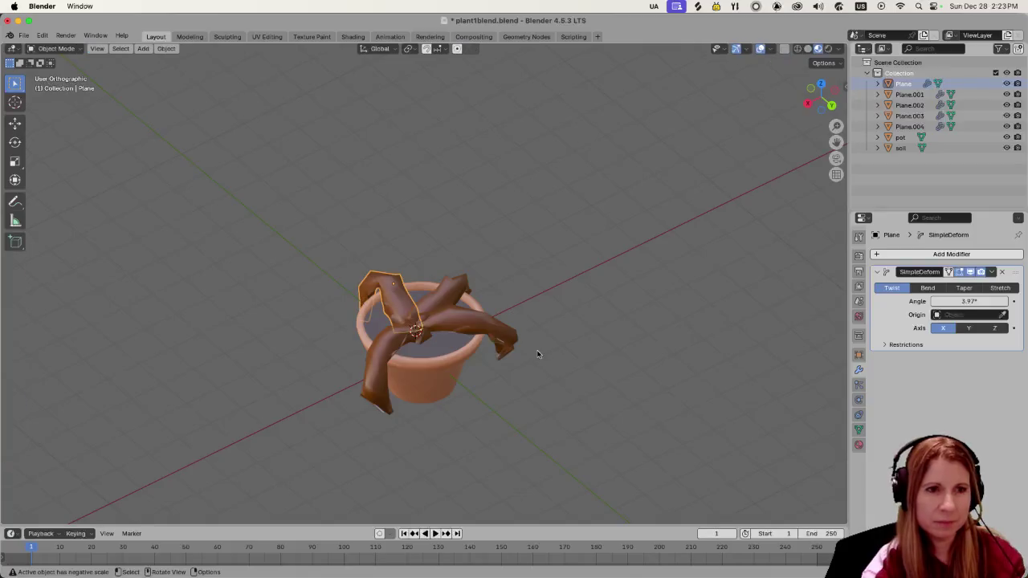
Step: Add a NURBS path, undo it, and add a Bézier curve at the pot's centre instead
key("shift+a")
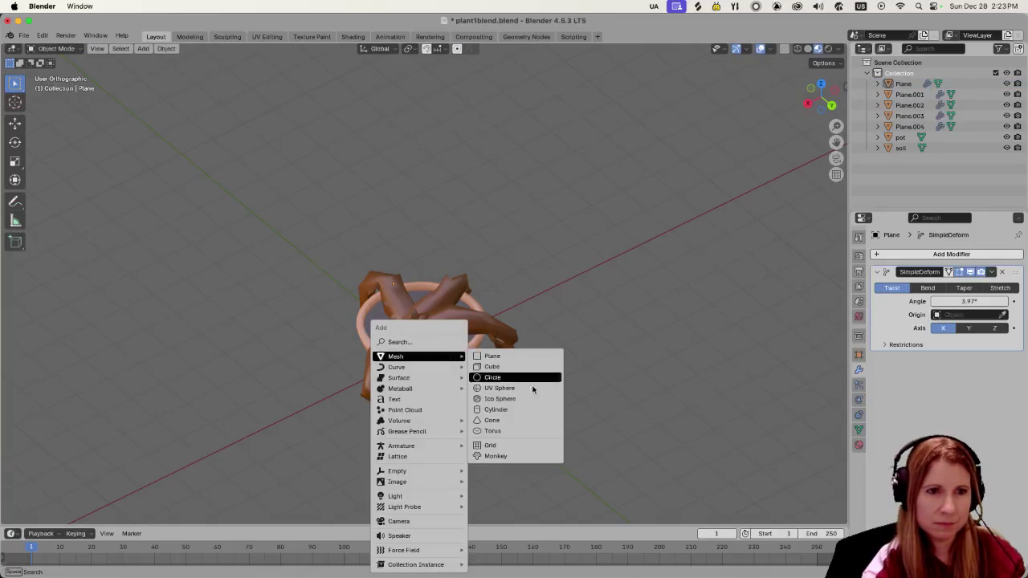
mouse_move(418, 367)
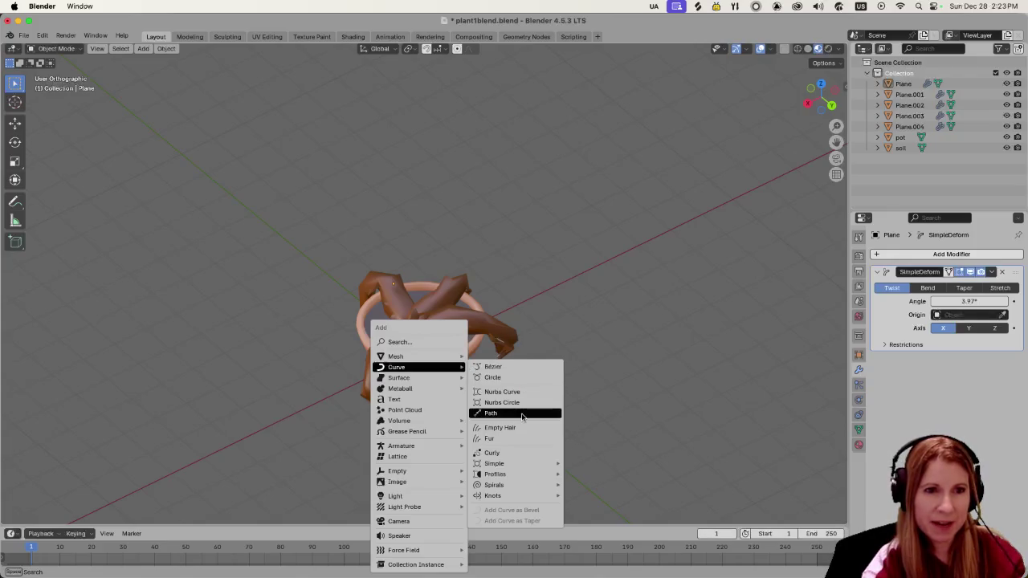
left_click(518, 413)
middle_click_drag(453, 369, 613, 327)
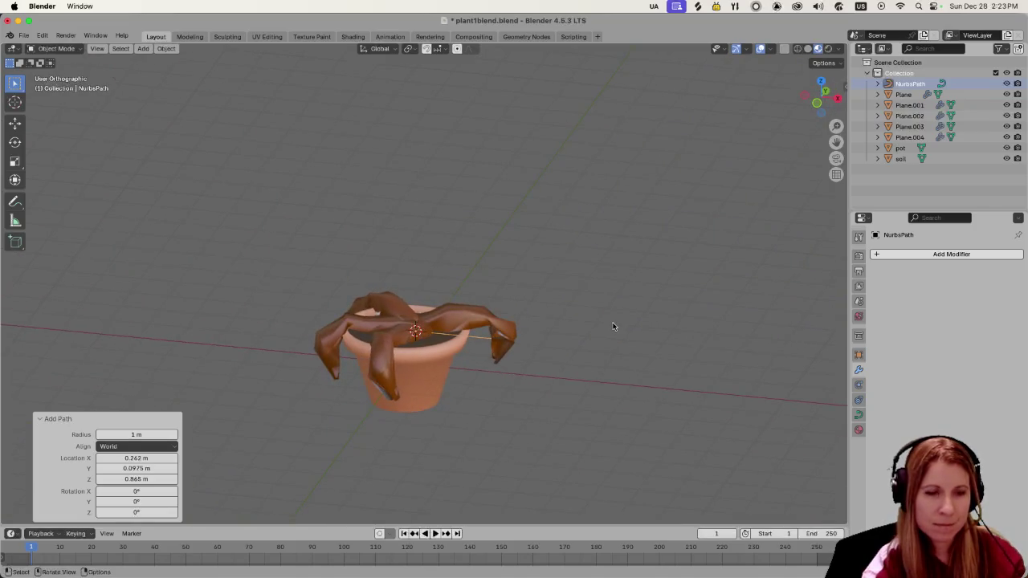
key("ctrl+z")
key("shift+a")
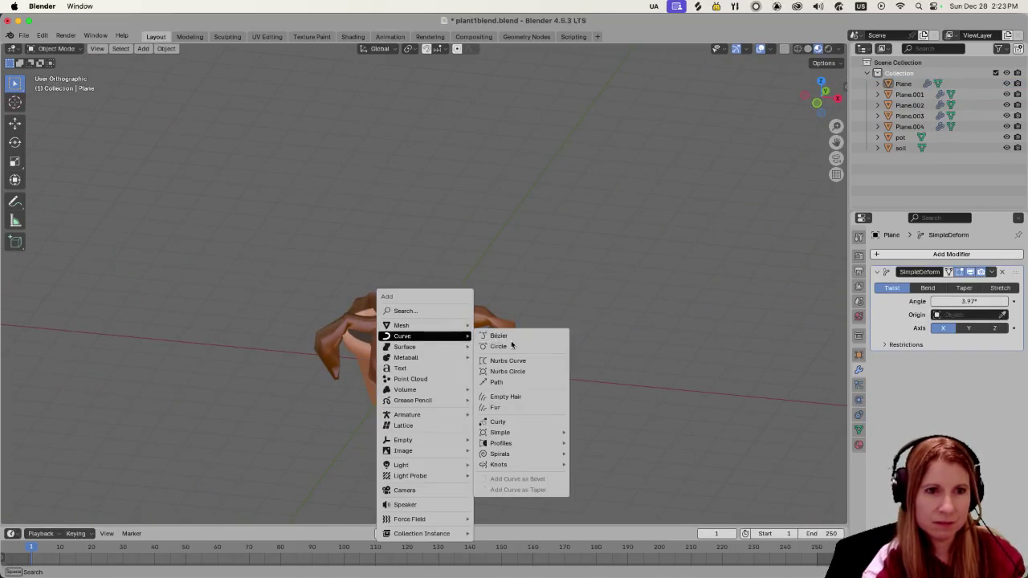
left_click(531, 336)
mouse_move(463, 335)
middle_mouse_down()
mouse_move(347, 284)
mouse_move(468, 318)
mouse_move(440, 343)
middle_mouse_up()
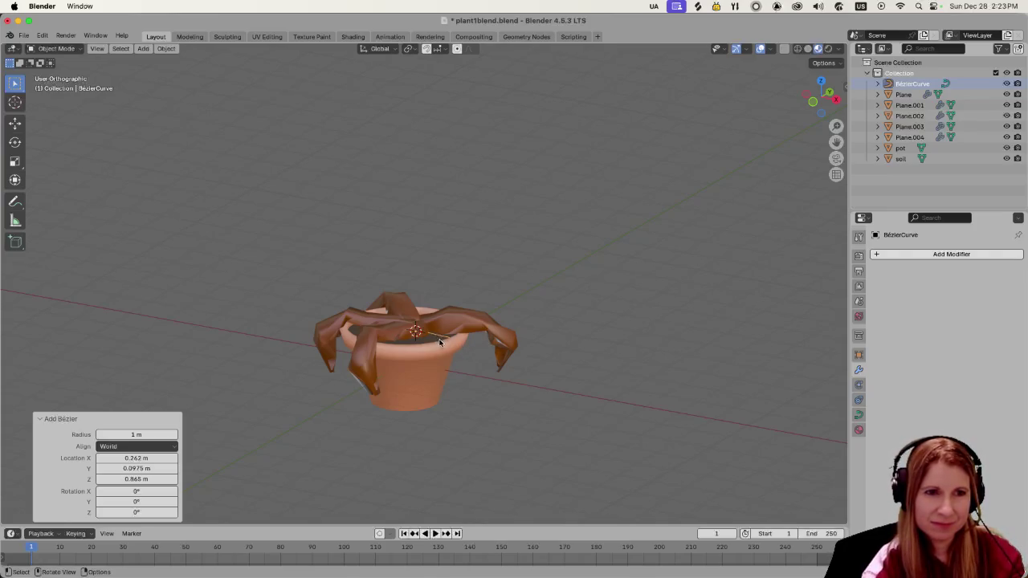
Step: Scale the Bézier curve uniformly to 2.949 so it reaches past the pot rim
middle_click_drag(479, 356, 474, 367)
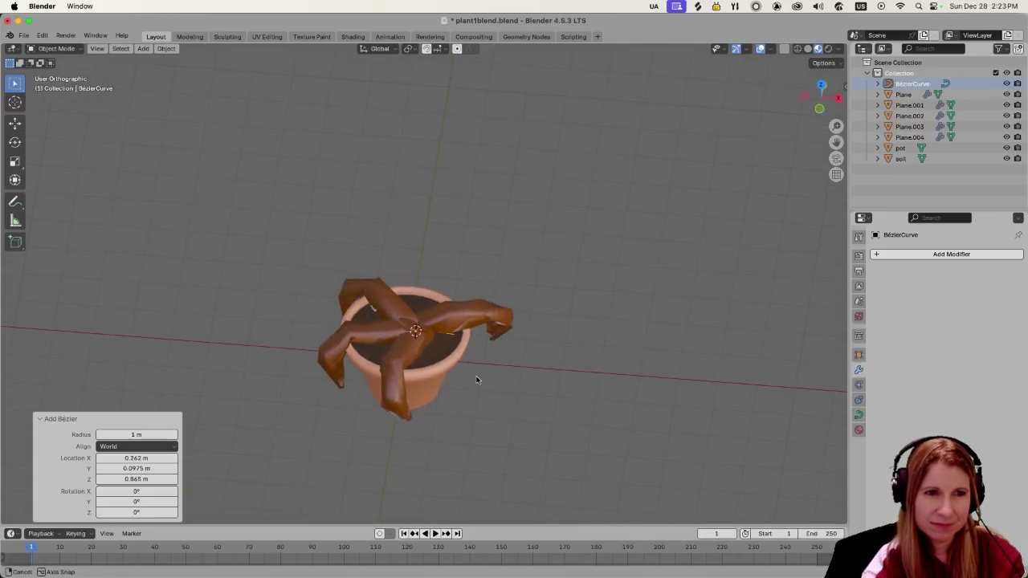
key("s")
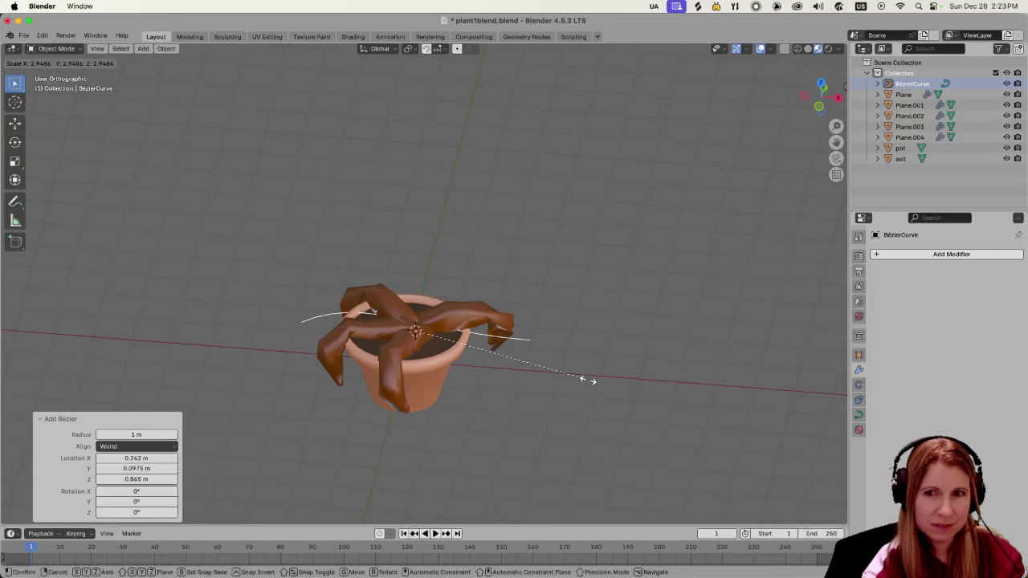
left_click(585, 379)
scroll(587, 378, "up", 2)
mouse_move(587, 378)
middle_mouse_down()
mouse_move(562, 388)
mouse_move(587, 376)
middle_mouse_up()
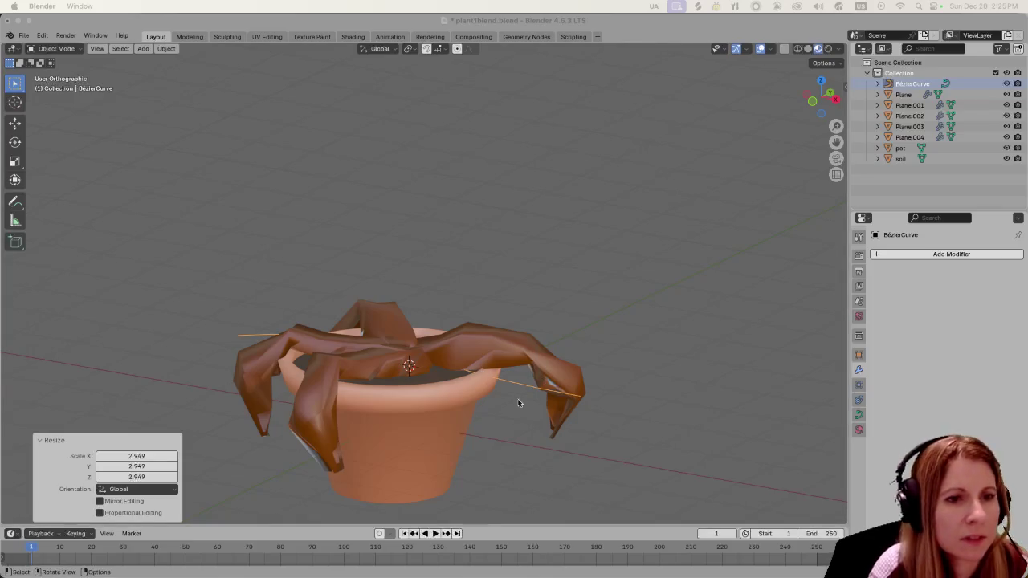
middle_click_drag(522, 425, 620, 385)
Step: Check the curve's control points in Edit Mode, then deselect the curve in Object Mode
left_click(603, 358)
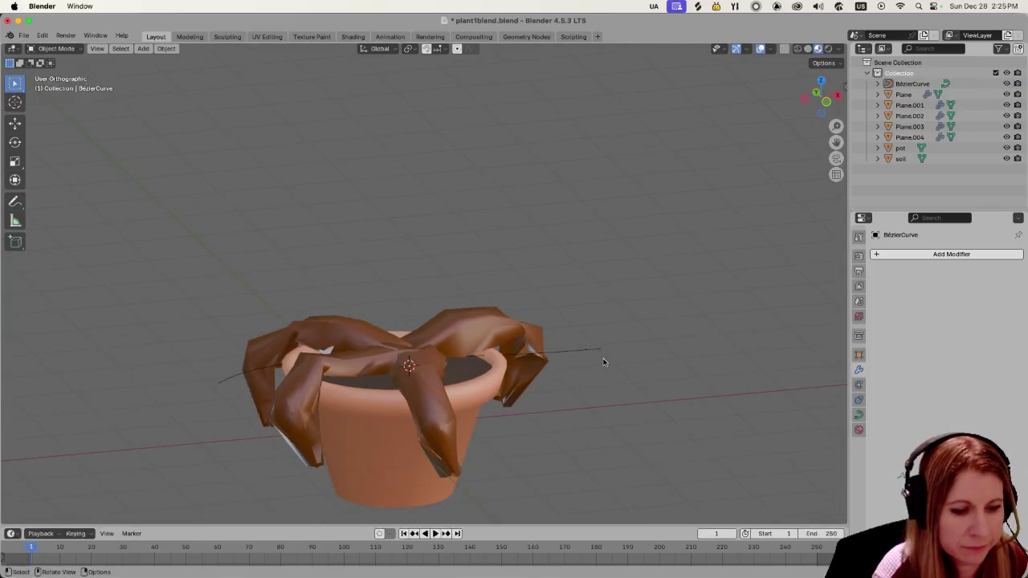
key("Tab")
middle_click_drag(722, 363, 677, 378)
scroll(675, 380, "down", 3)
left_click(622, 391)
key("Tab")
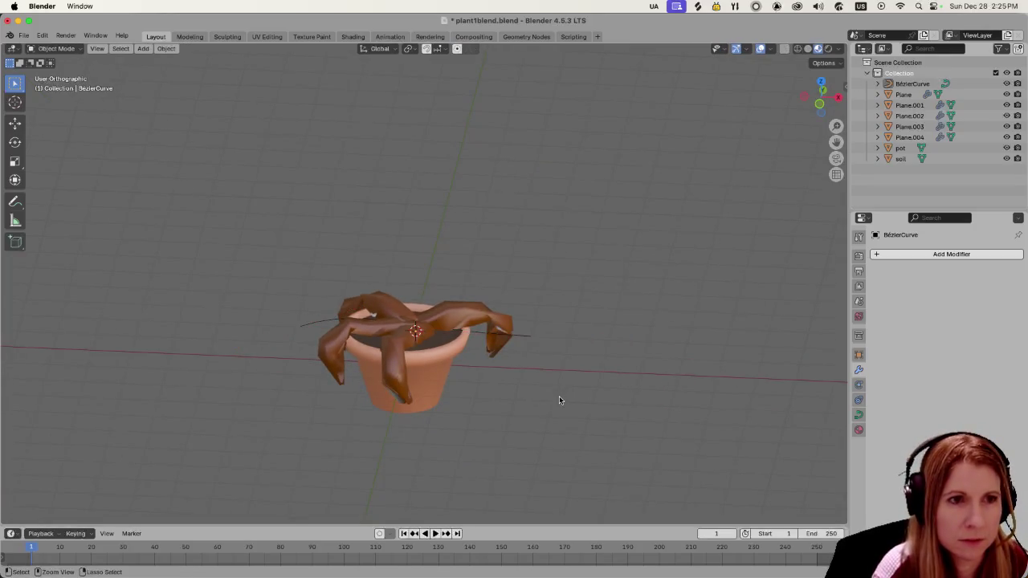
left_click(555, 400, "ctrl")
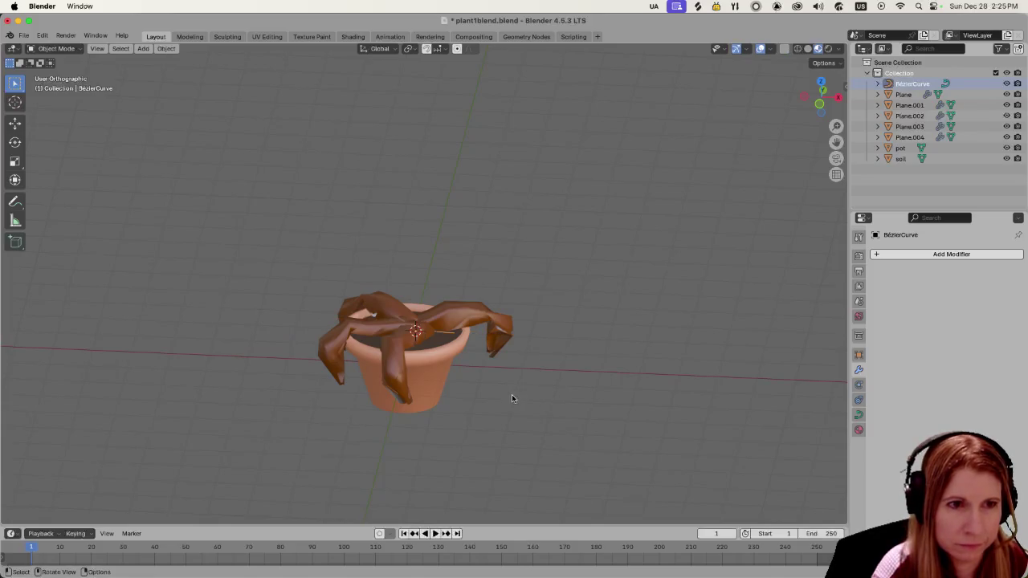
Step: Extrude new curve points over the pot rim and down toward the lower right
key("Tab")
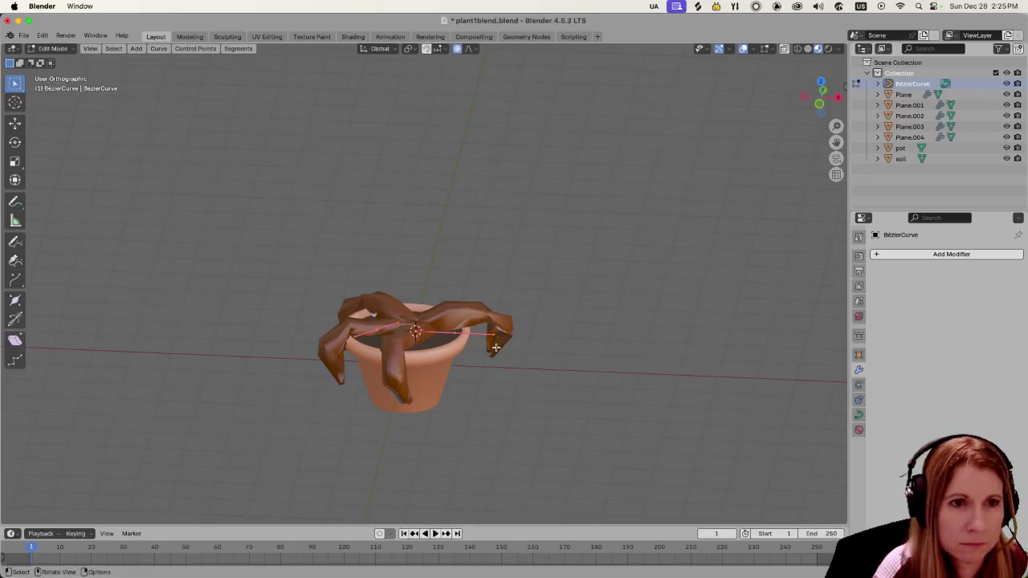
key("e")
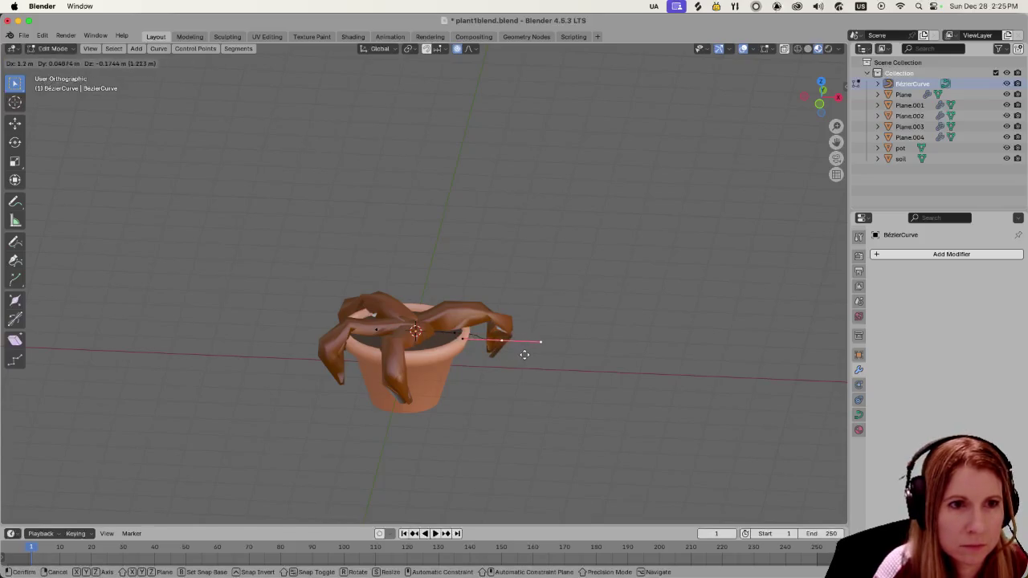
left_click(537, 394)
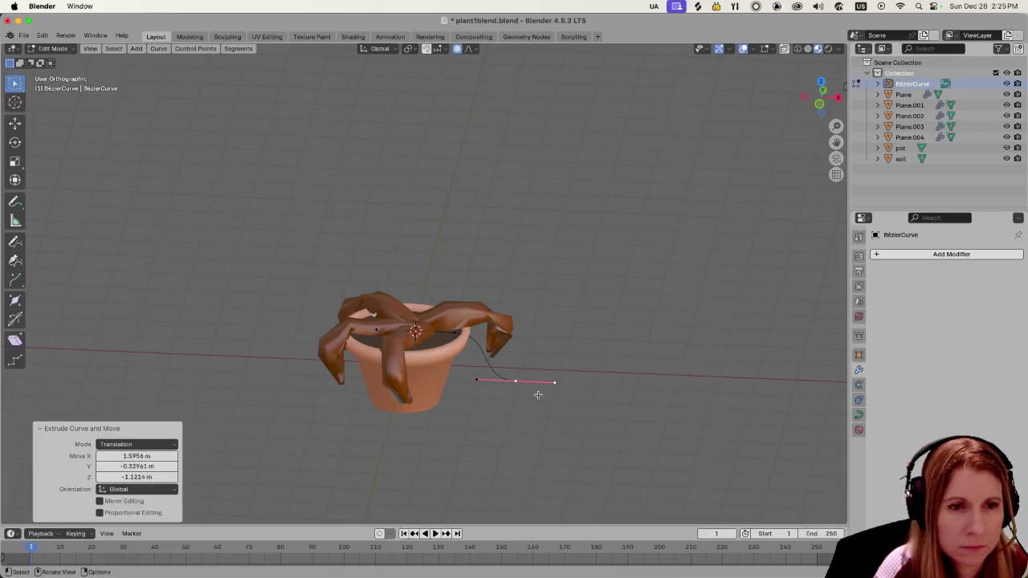
key("e")
left_click(581, 441)
key("e")
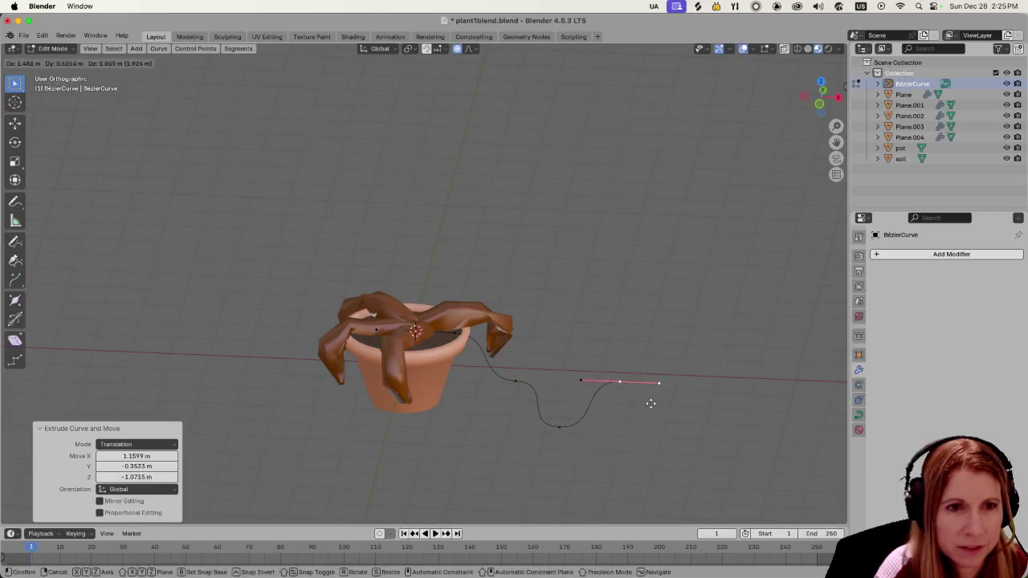
right_click(635, 461)
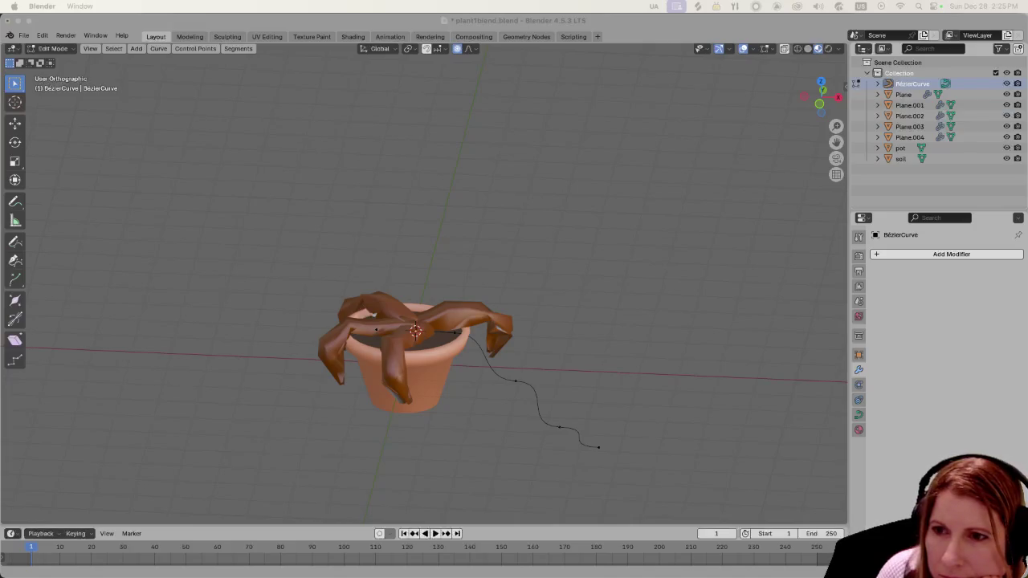
left_click(862, 391)
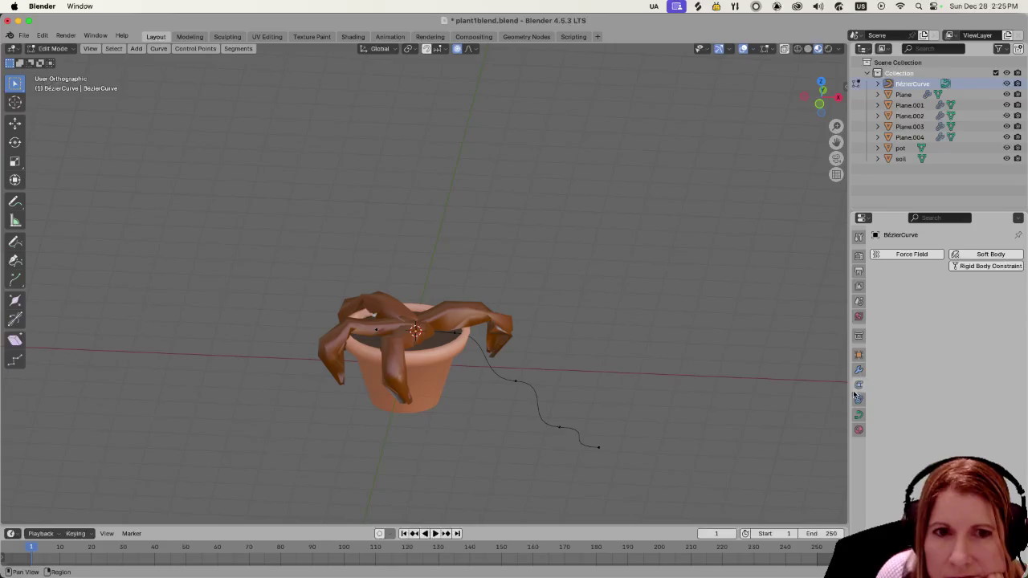
left_click(858, 416)
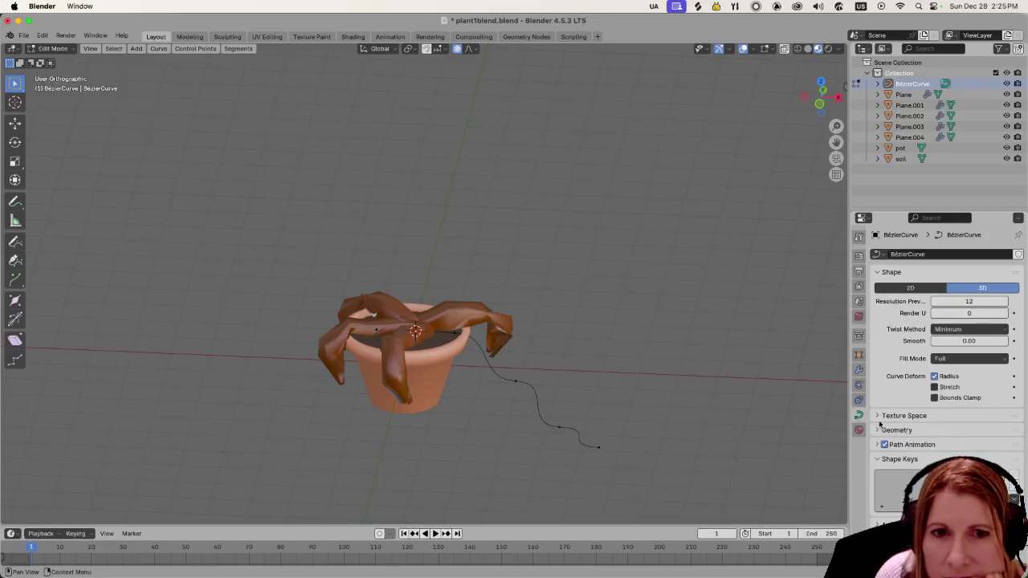
Step: Bevel the curve into a round cord, settling the depth at 0.05 m after trying 0.02 m
left_click(879, 430)
scroll(889, 427, "down", 1)
scroll(889, 424, "down", 3)
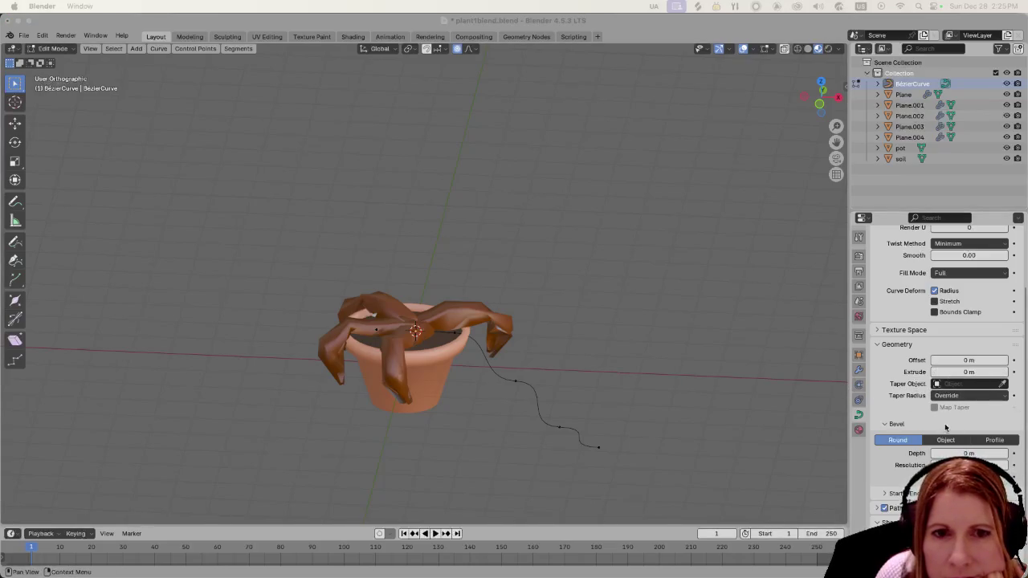
mouse_move(954, 455)
left_mouse_down()
mouse_move(968, 454)
mouse_move(956, 454)
left_mouse_up()
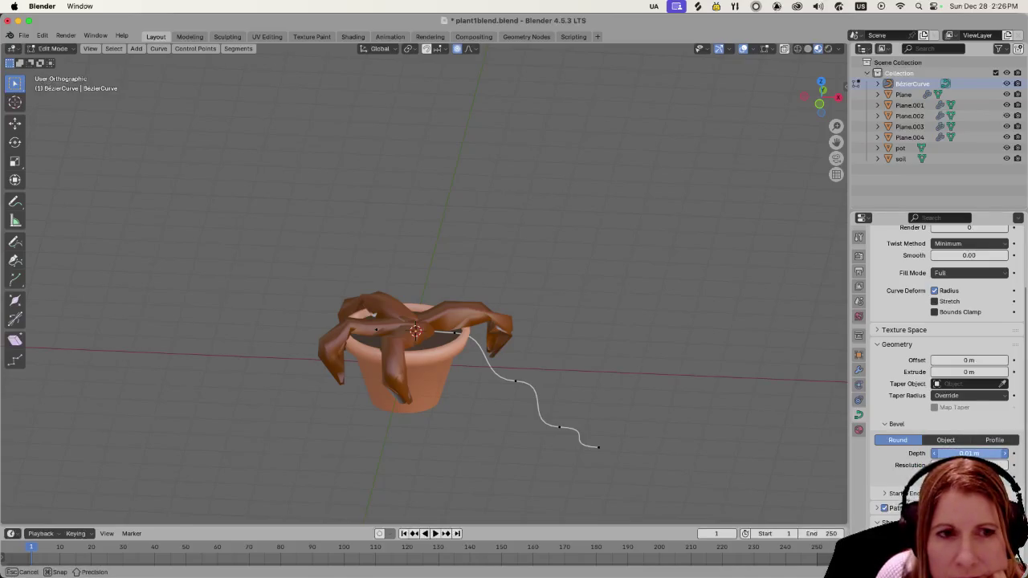
left_click_drag(964, 454, 963, 454)
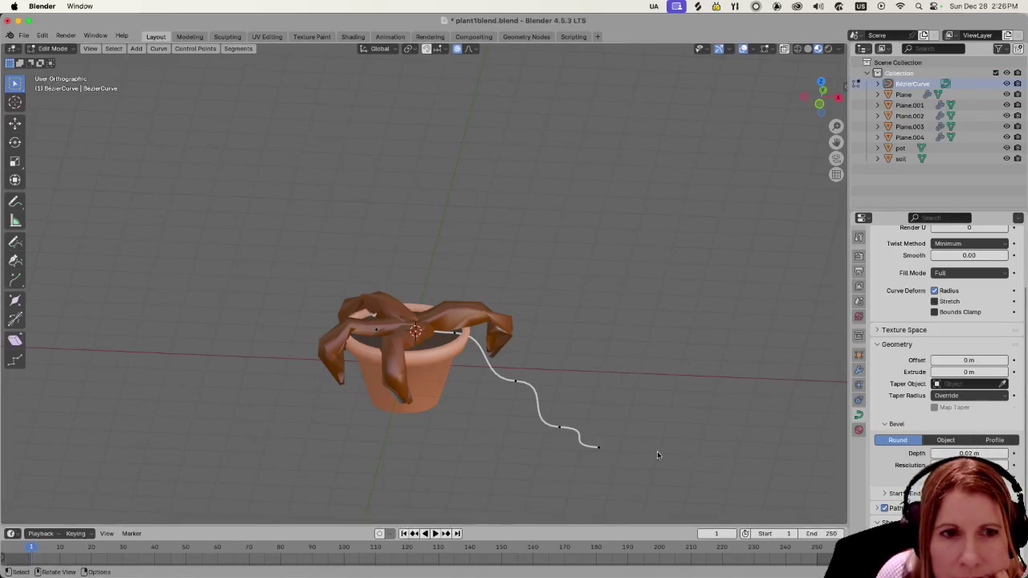
mouse_move(969, 453)
left_mouse_down()
mouse_move(982, 453)
mouse_move(969, 453)
left_mouse_up()
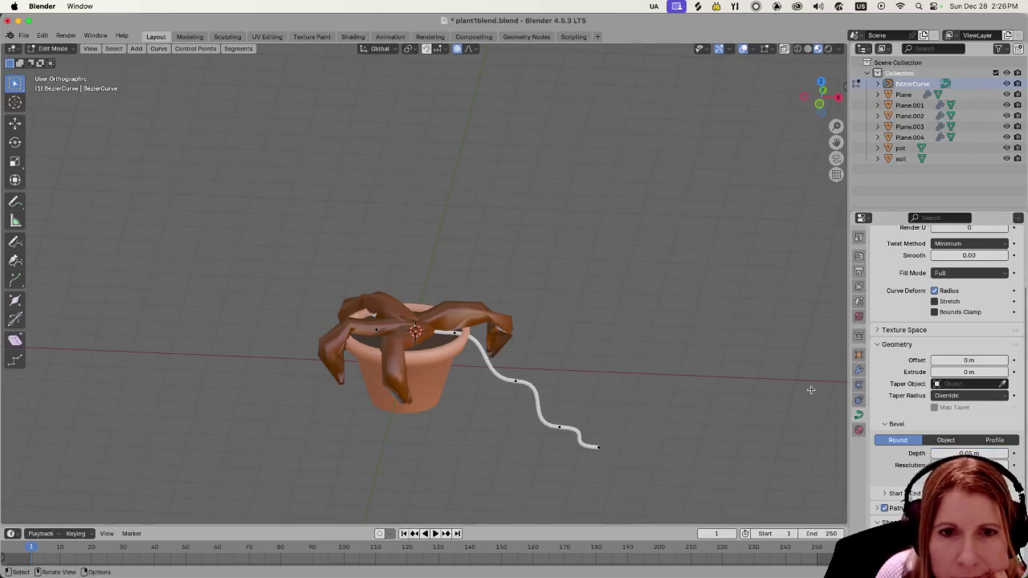
right_click(536, 397)
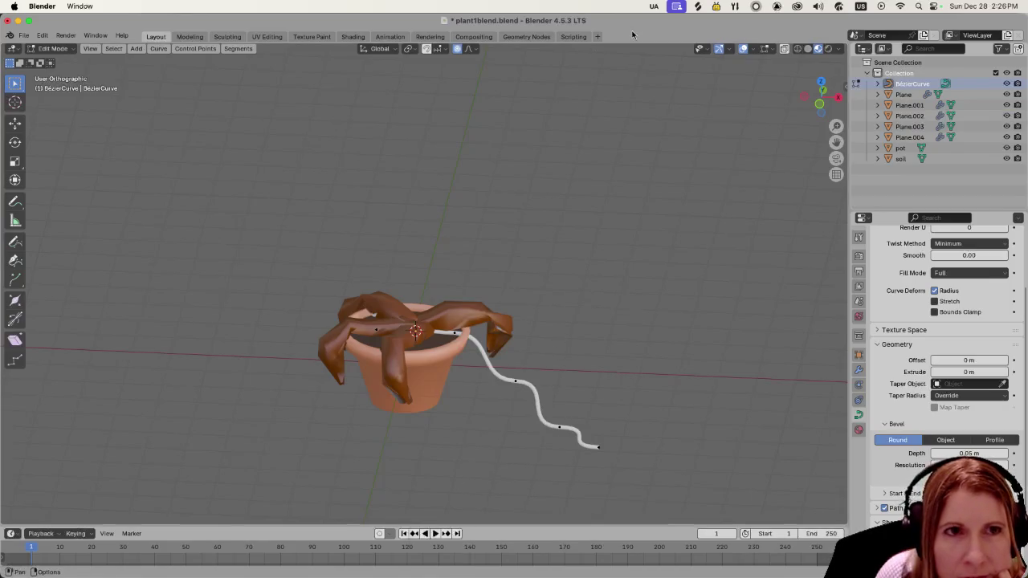
key("Tab")
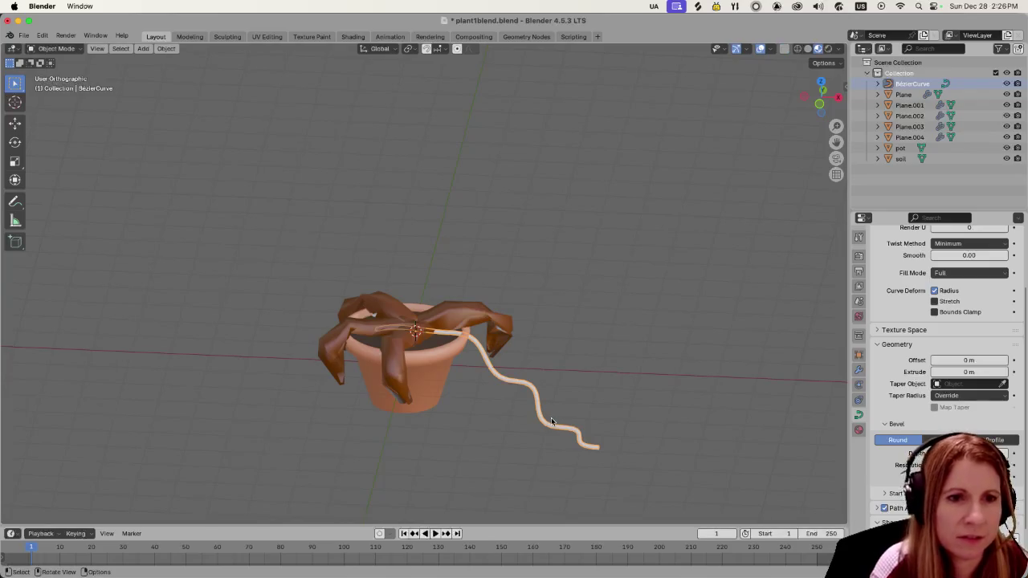
Step: Convert the bevelled cord curve into a mesh
right_click(539, 428)
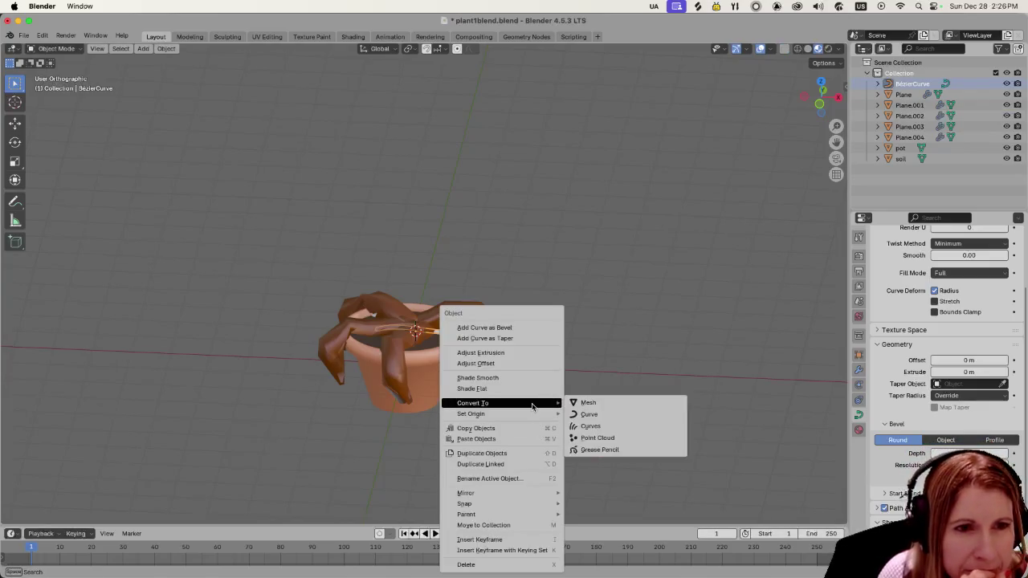
left_click(586, 408)
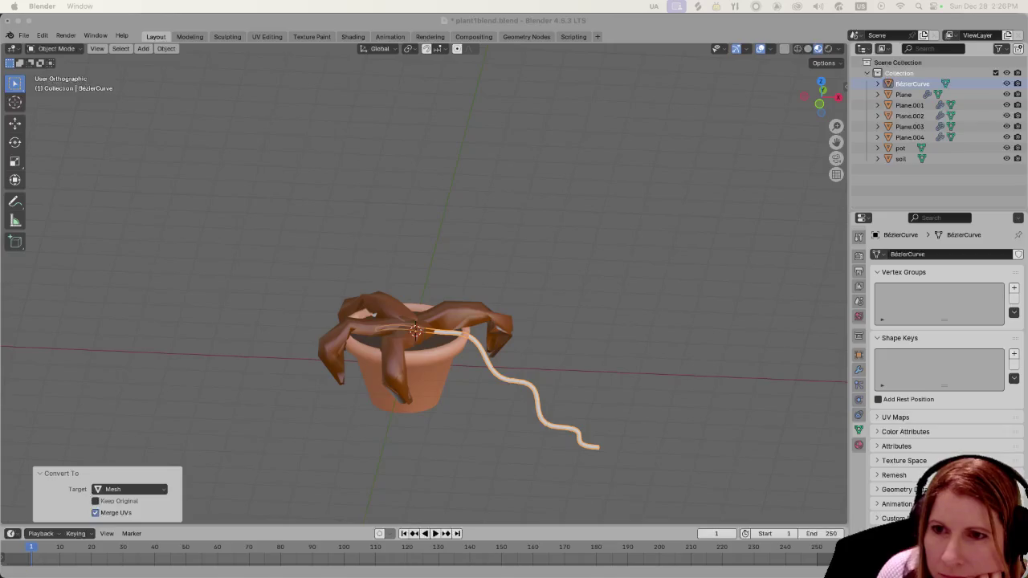
left_click(609, 422)
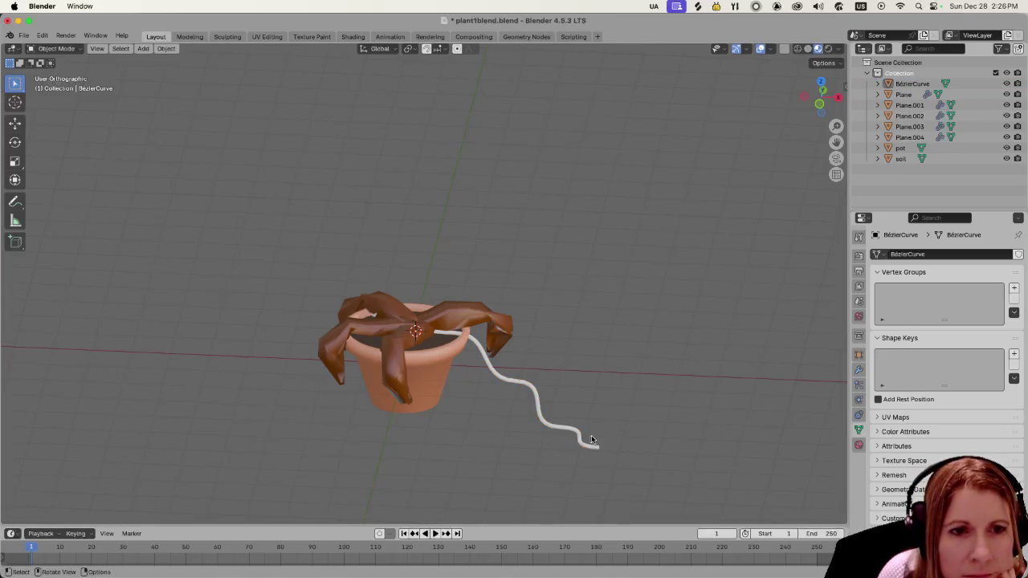
Step: Shrink the vertices at the cord's tip
key("Tab")
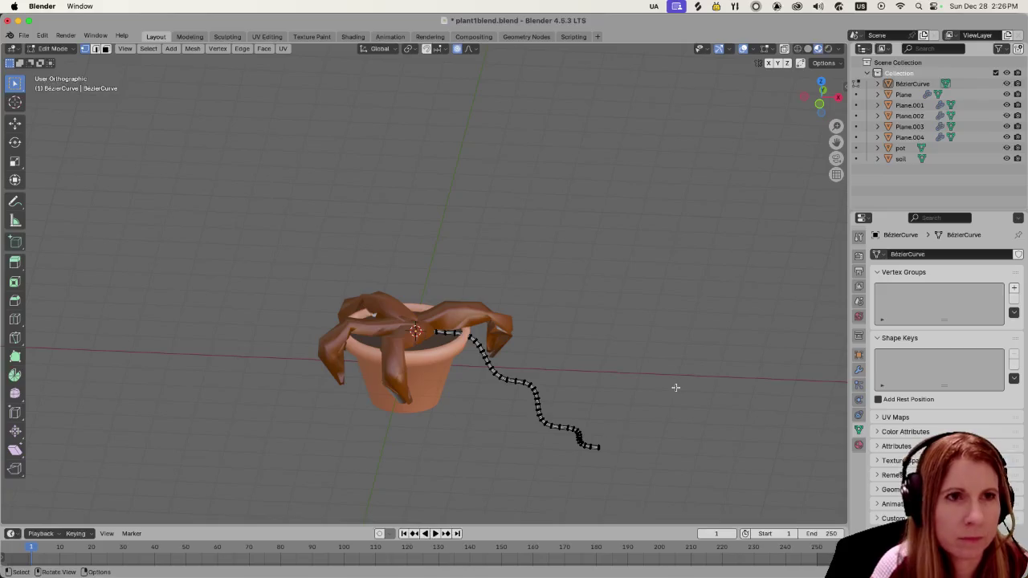
left_click(592, 446)
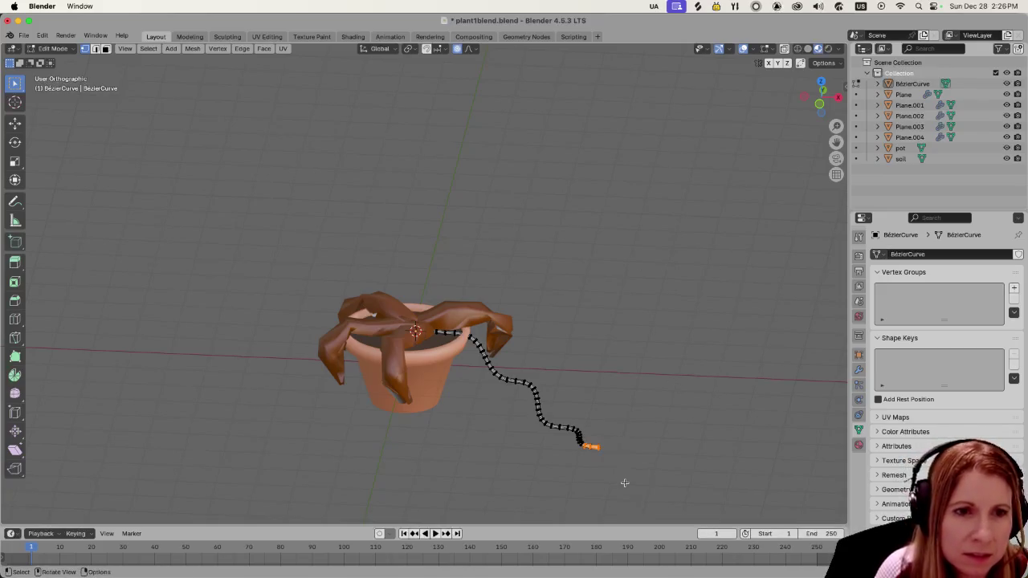
key("s")
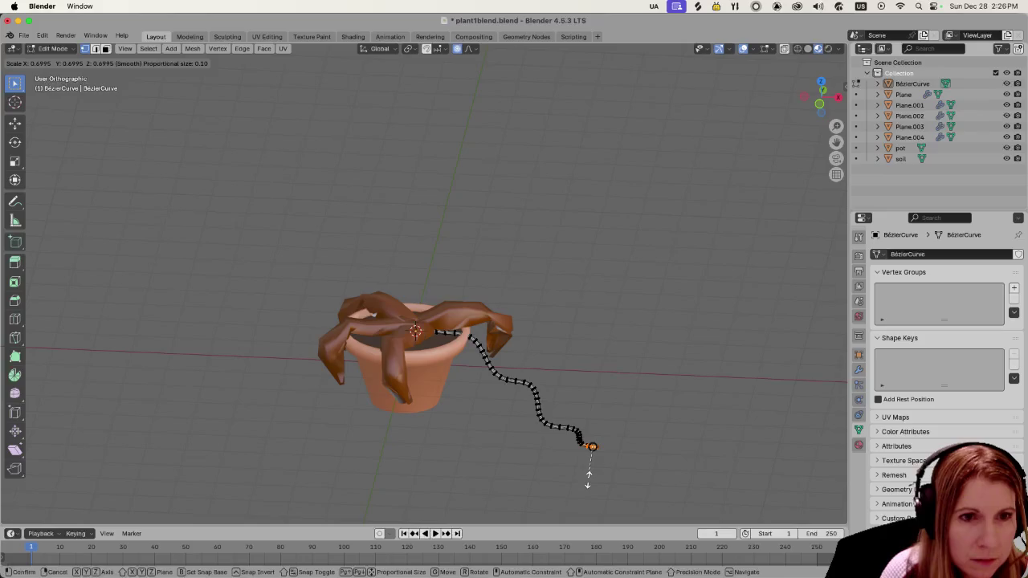
left_click(586, 478)
scroll(591, 441, "up", 3)
middle_click_drag(672, 487, 663, 382, "shift")
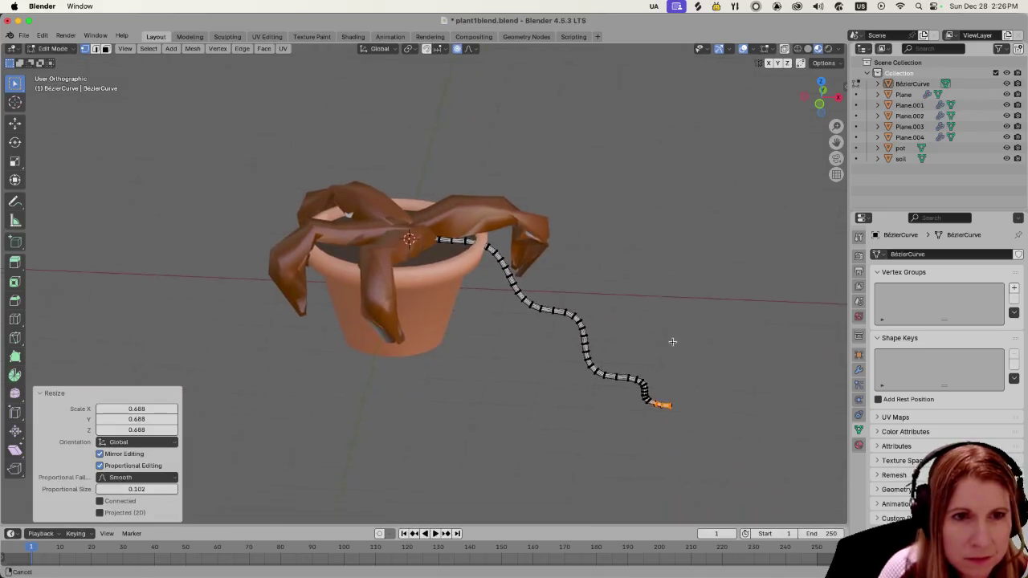
scroll(665, 384, "up", 2)
left_click(726, 425)
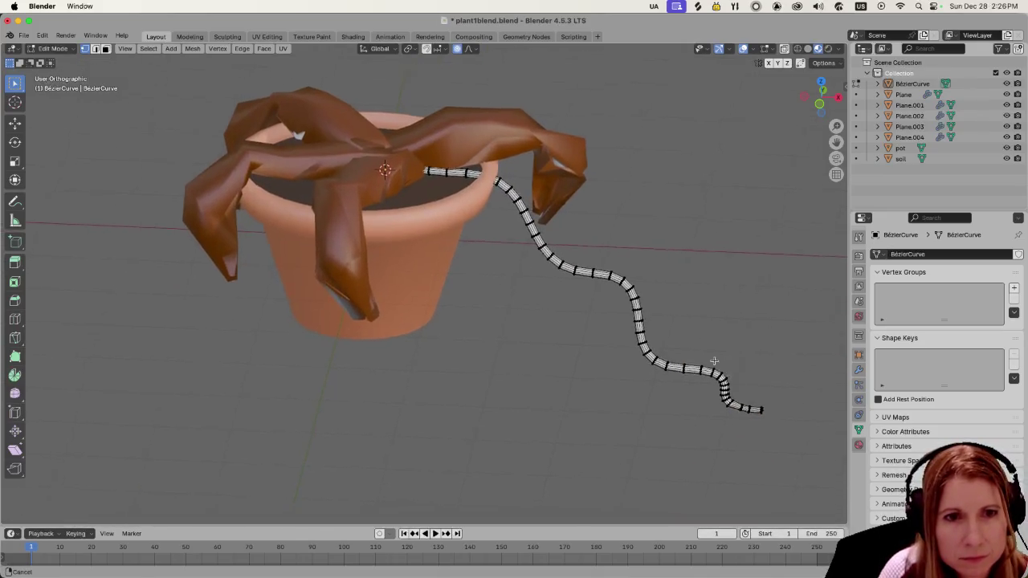
scroll(610, 315, "up", 3)
Step: Taper the cord's end section with smooth proportional falloff
left_click_drag(610, 316, 771, 436)
key("s")
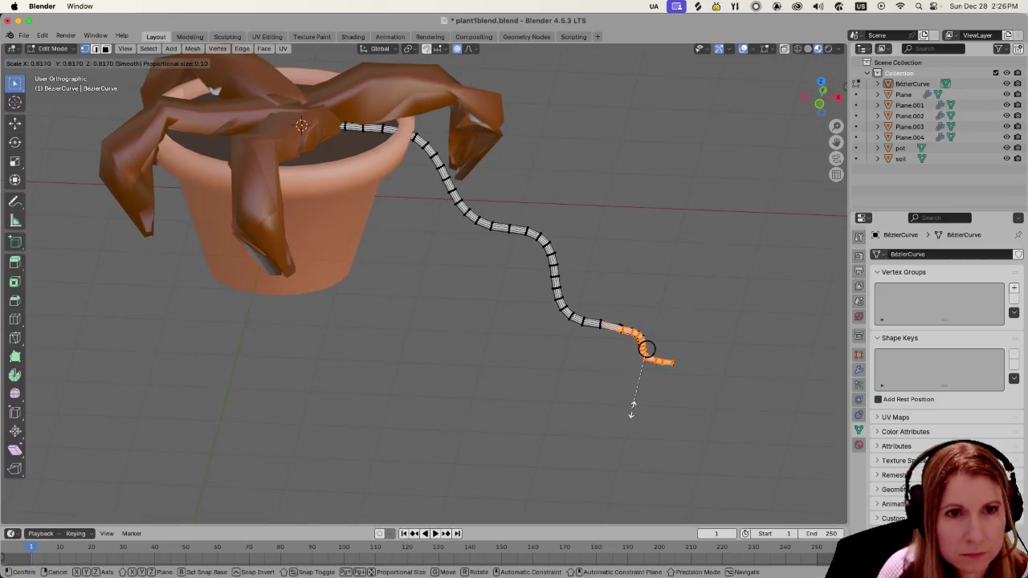
scroll(635, 405, "down", 4)
scroll(630, 408, "down", 11)
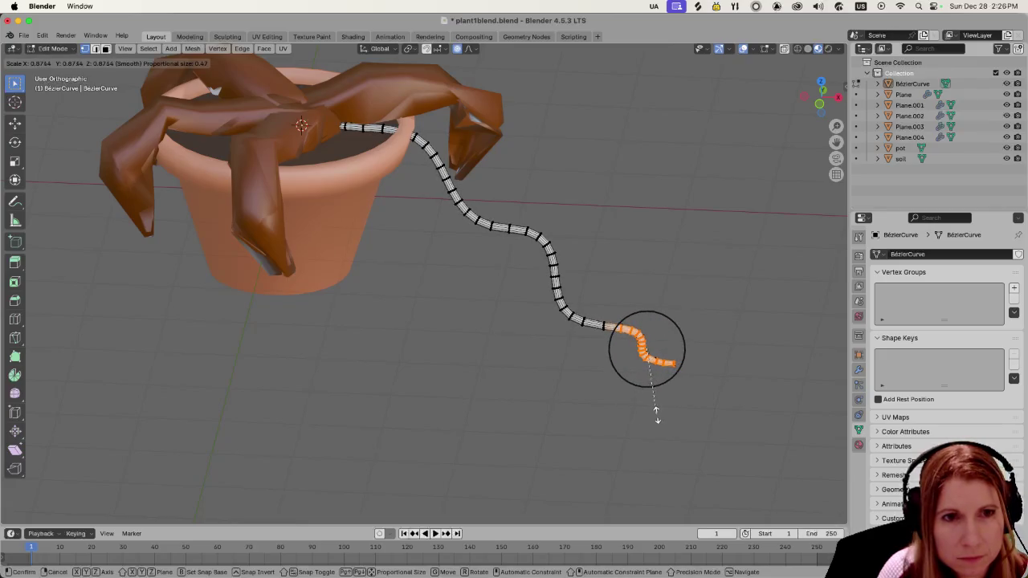
left_click(652, 373)
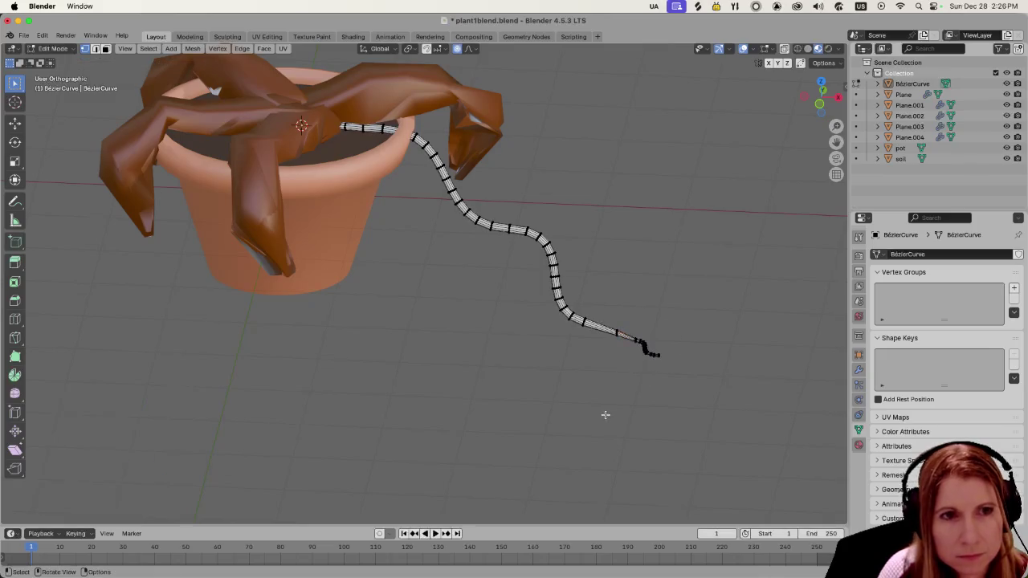
scroll(603, 413, "down", 3)
scroll(566, 404, "up", 2)
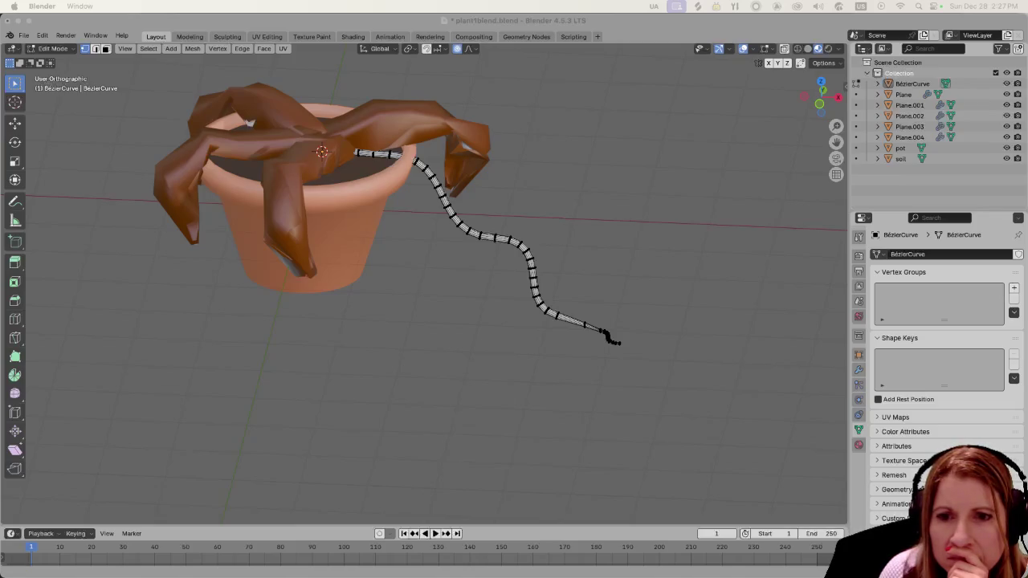
left_click(608, 413)
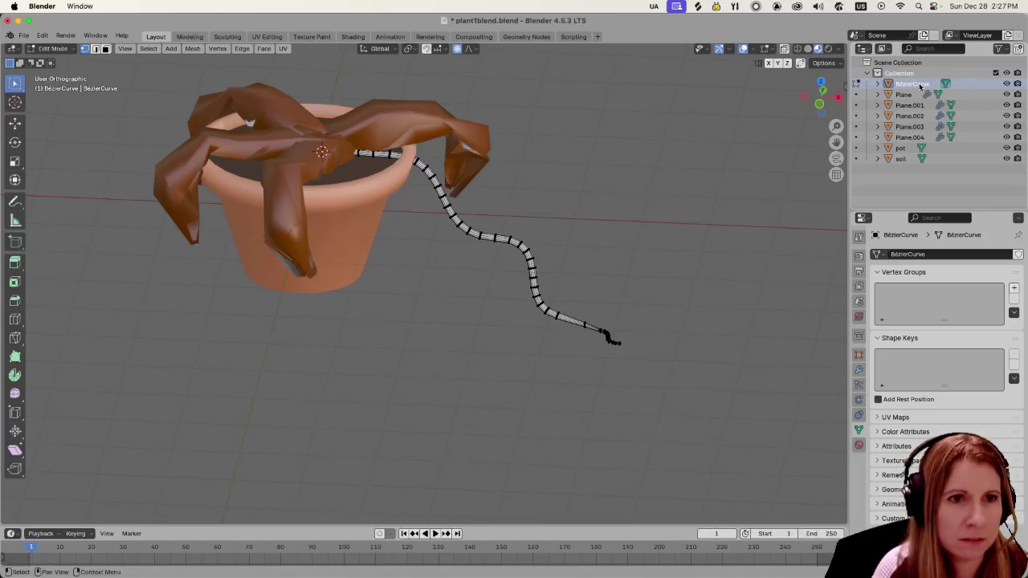
key("a")
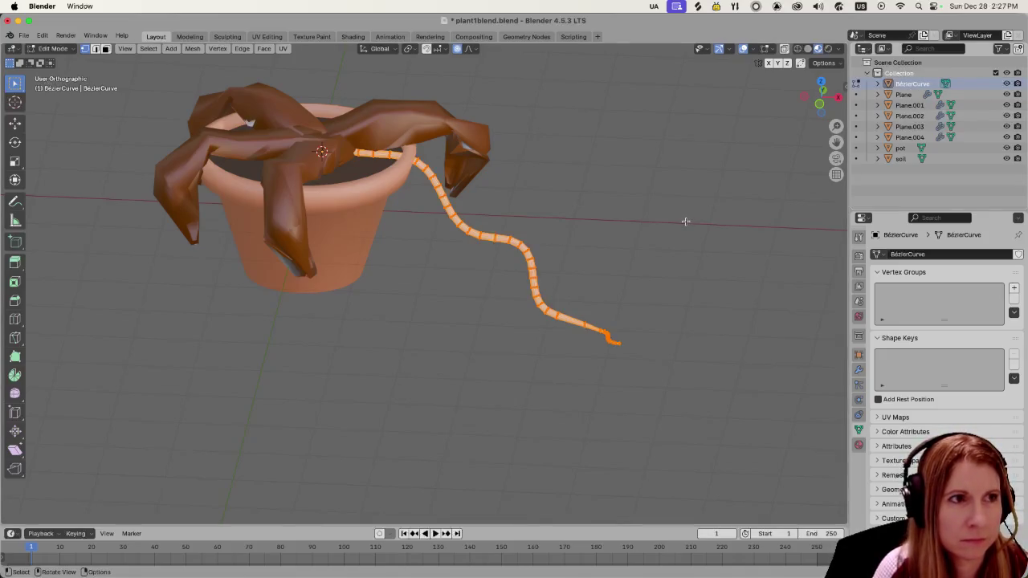
key("Tab")
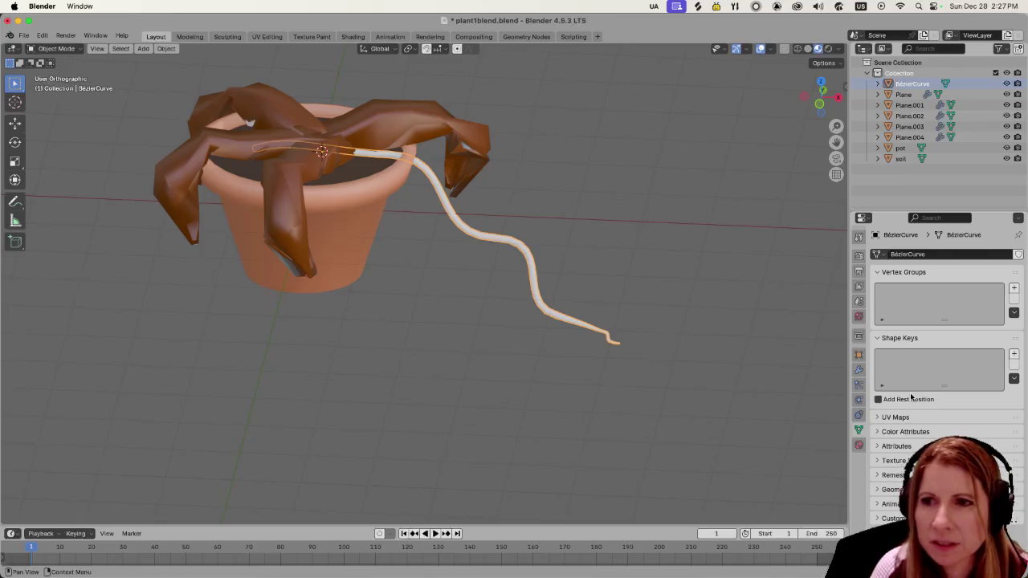
Step: Add a Hair particle system of 1000 strands, 4 m long, to the cord
left_click(858, 385)
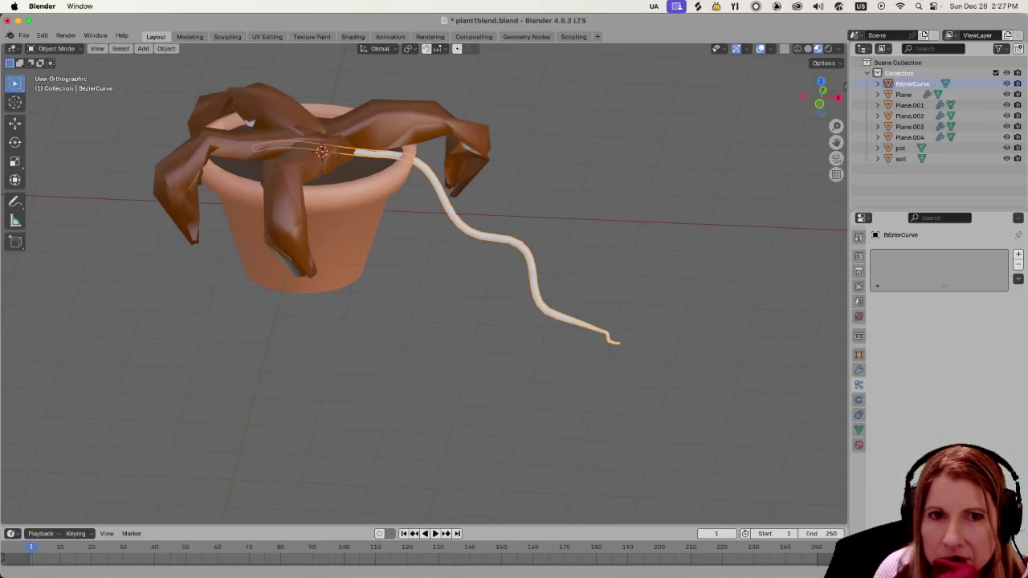
left_click(1018, 253)
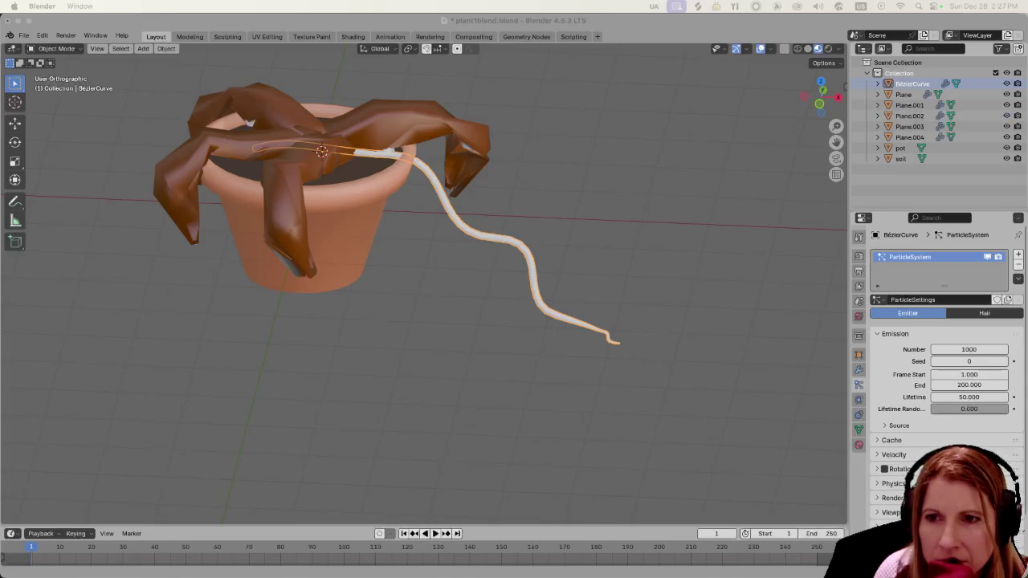
left_click(984, 313)
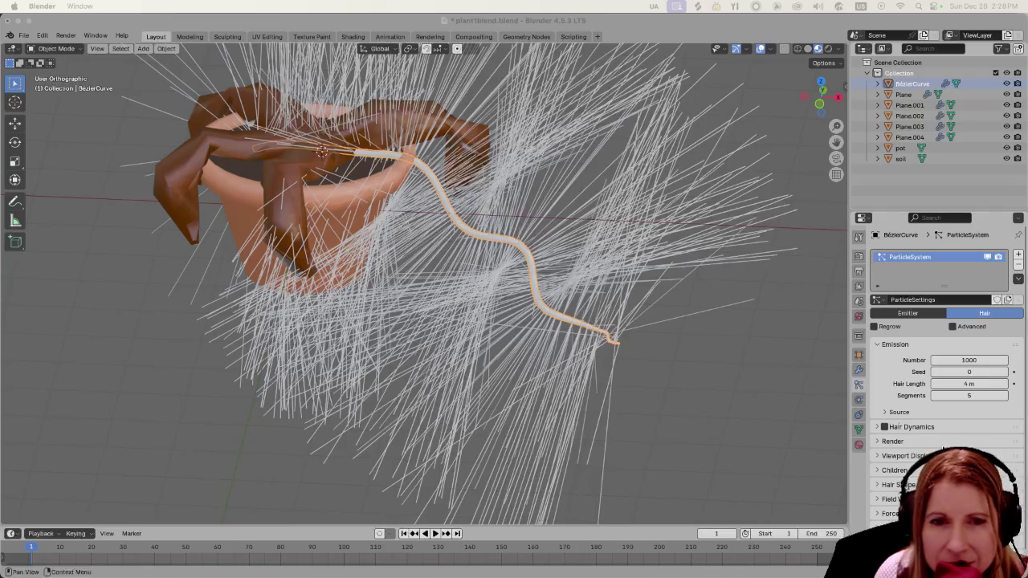
Step: Set the hair particles to render as Object and begin choosing the instance object
left_click(878, 441)
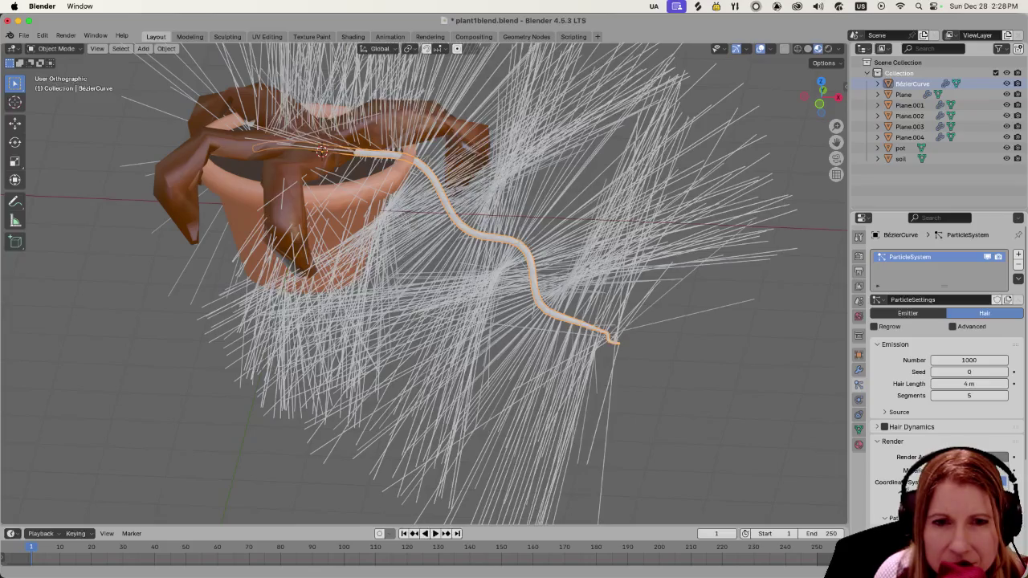
left_click(968, 457)
left_click(973, 434)
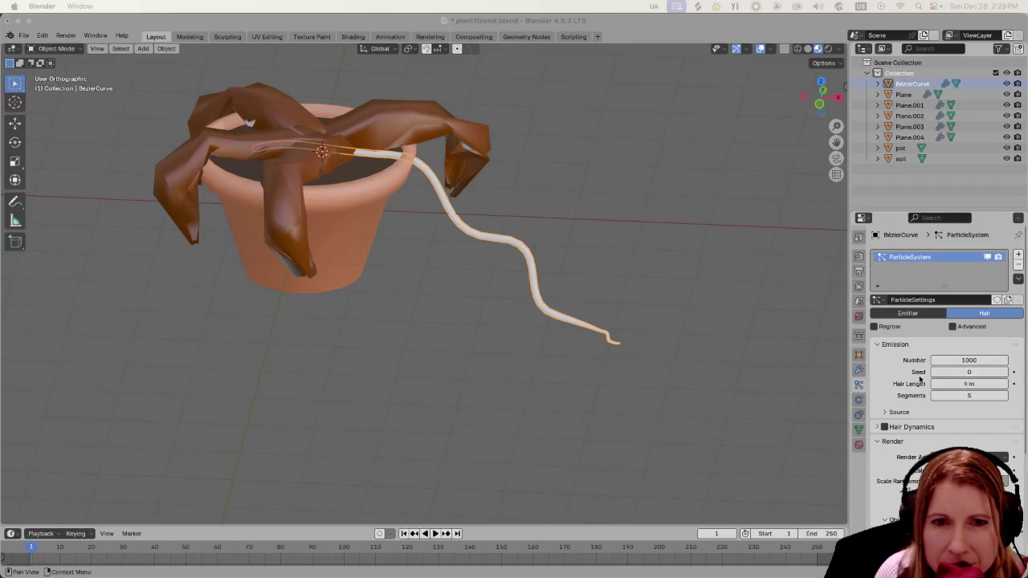
scroll(940, 361, "down", 2)
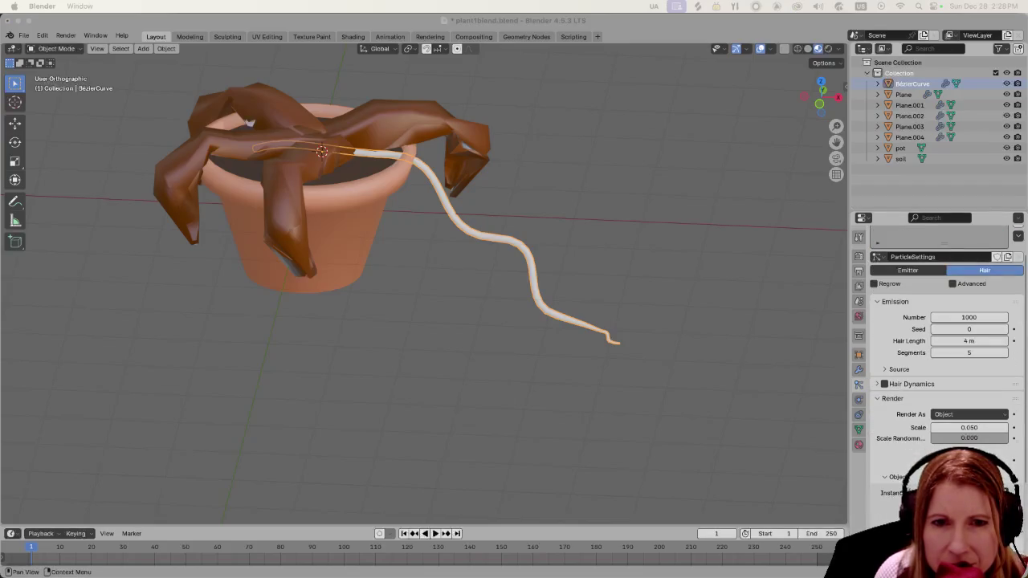
left_click(1000, 493)
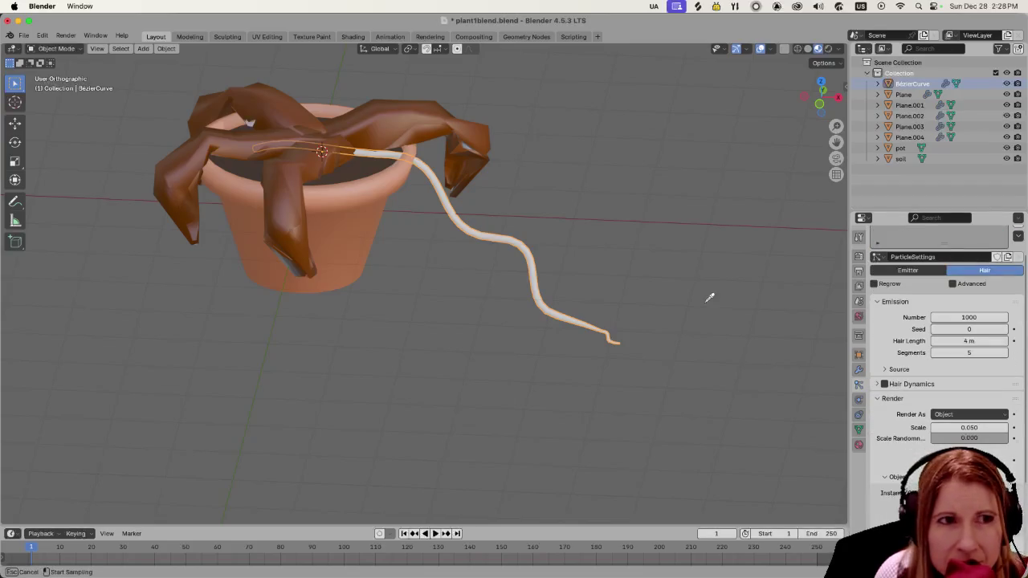
Step: Instance Plane.004 on the hair, with 330 particles and a 1.11 m hair length
left_click(187, 154)
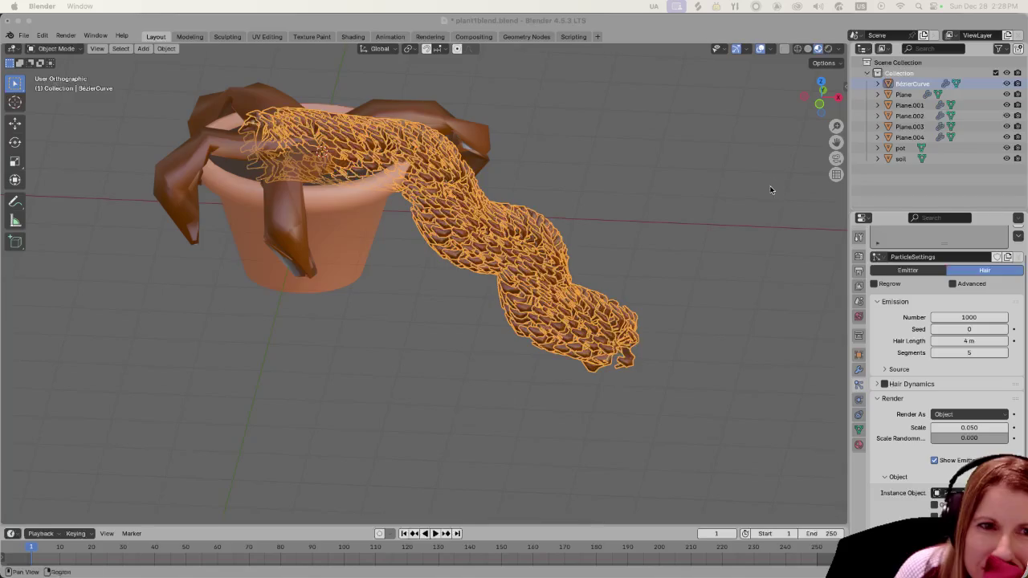
middle_click_drag(667, 214, 672, 225)
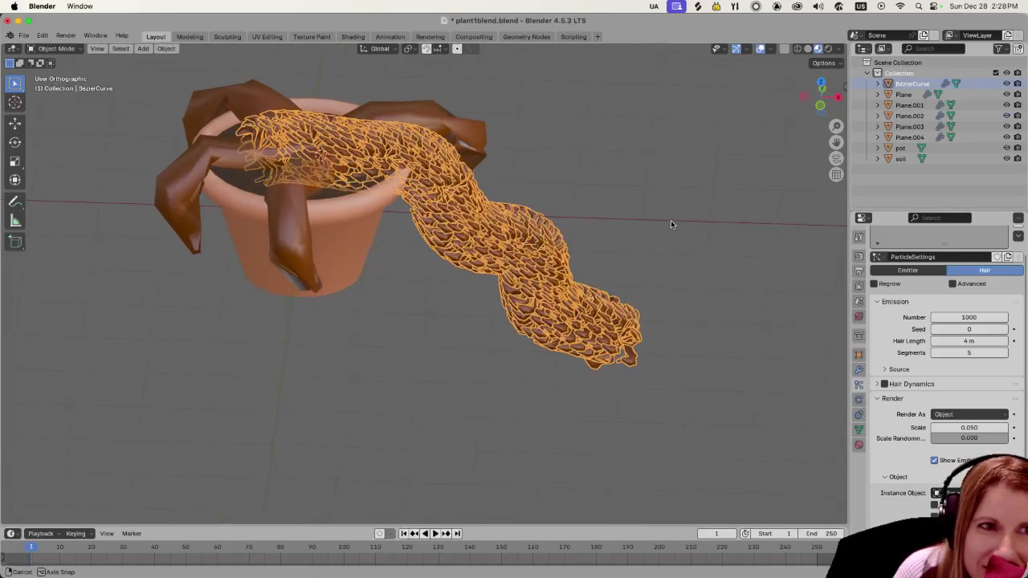
mouse_move(972, 317)
left_mouse_down()
mouse_move(947, 317)
mouse_move(939, 341)
mouse_move(915, 340)
left_mouse_up()
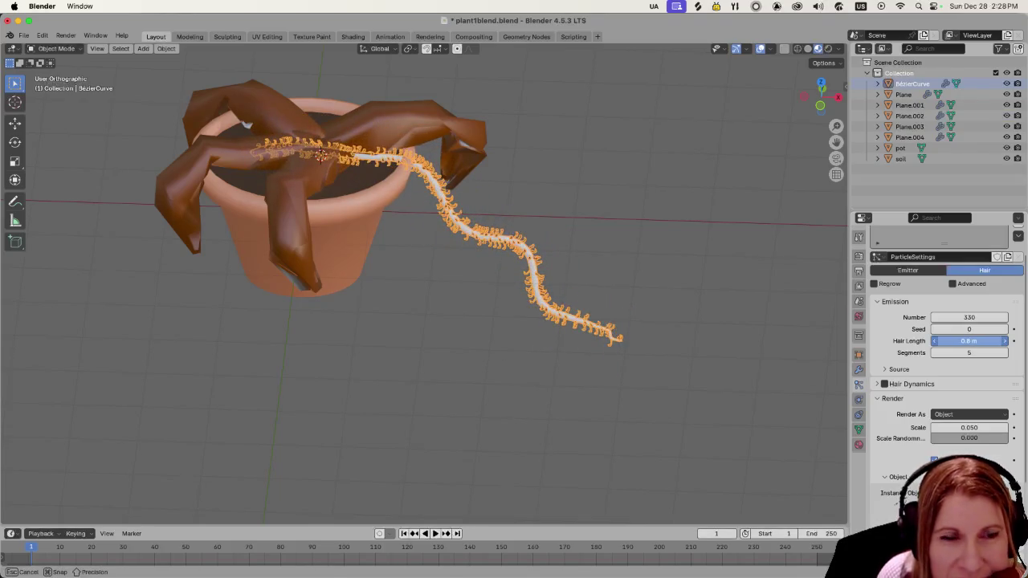
left_click_drag(915, 341, 948, 341)
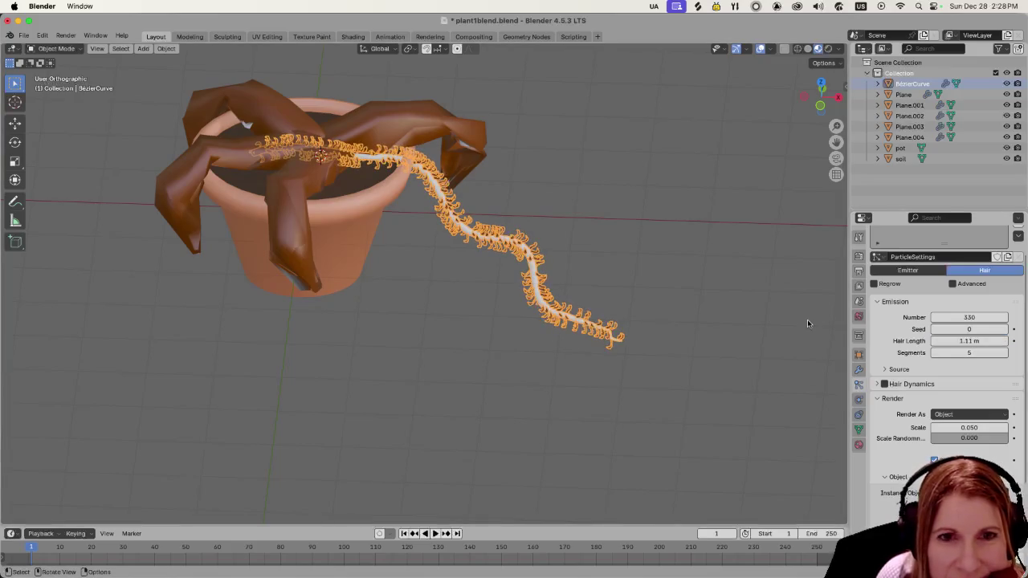
middle_click_drag(629, 280, 659, 294)
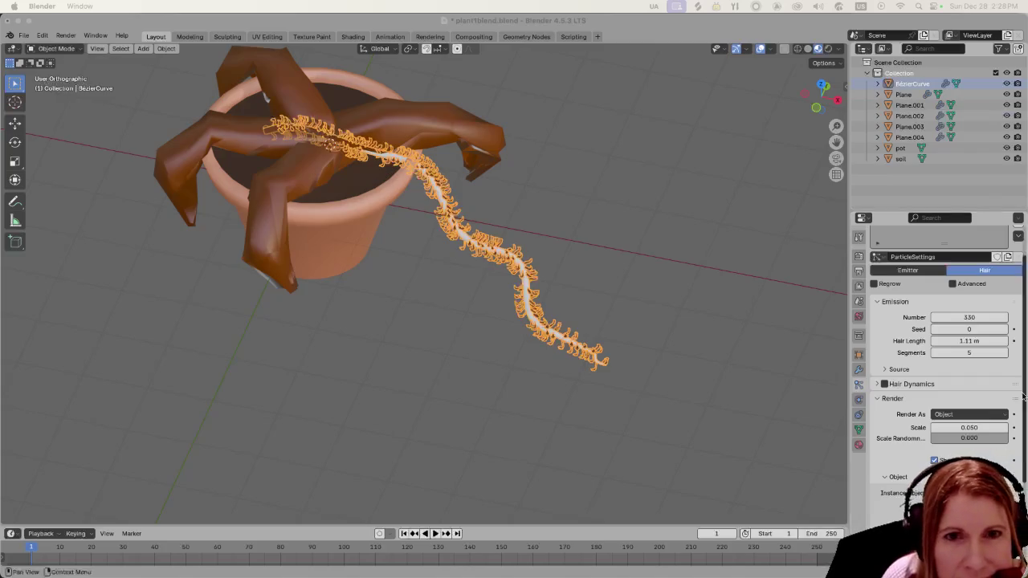
scroll(925, 426, "down", 3)
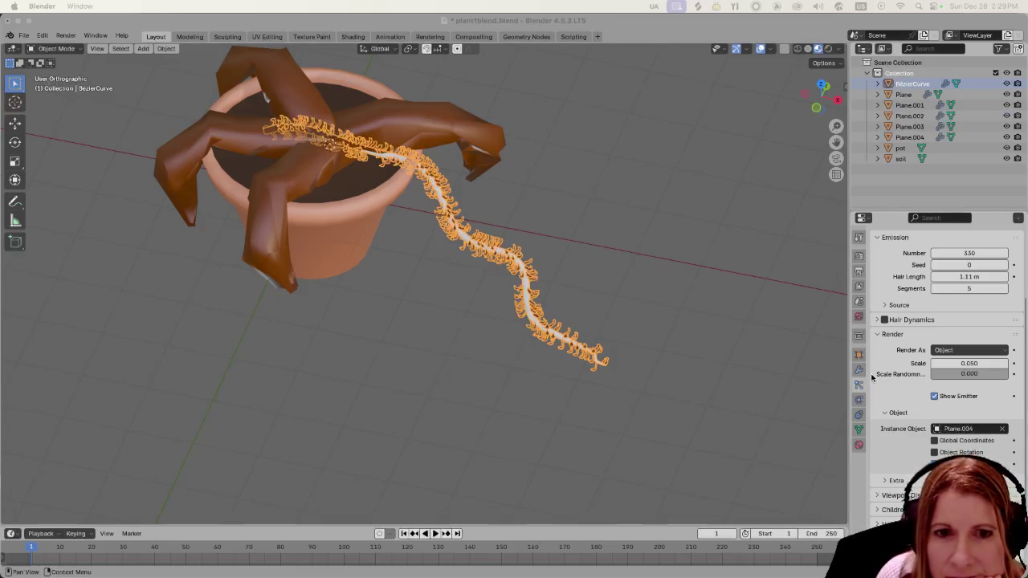
scroll(875, 376, "down", 2)
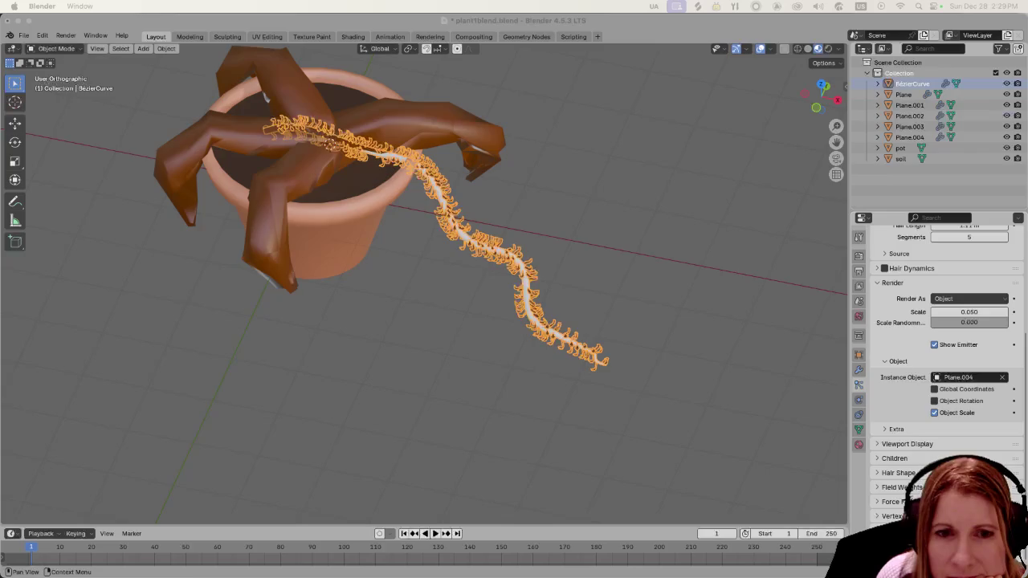
scroll(932, 434, "up", 3)
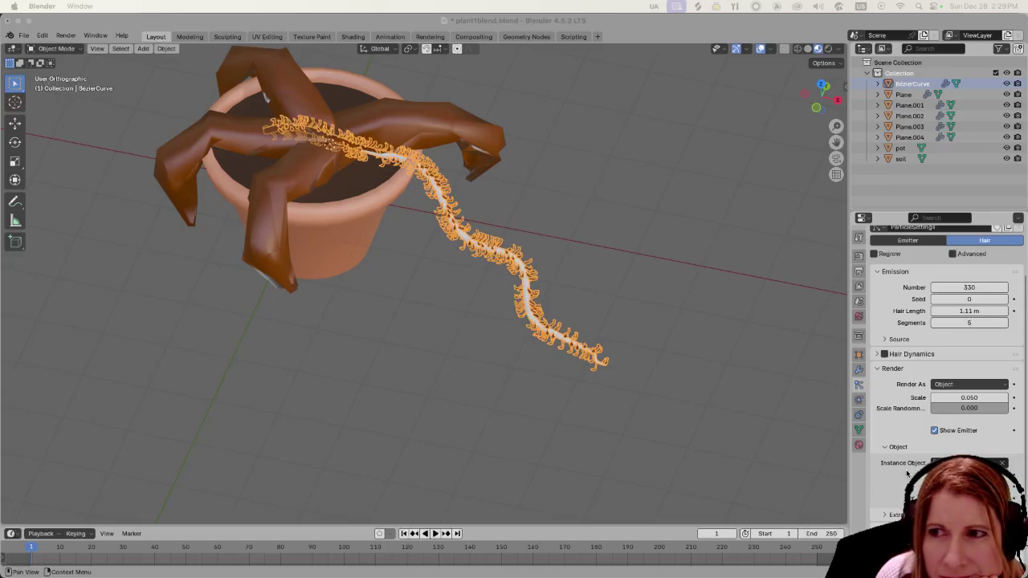
scroll(906, 471, "down", 3)
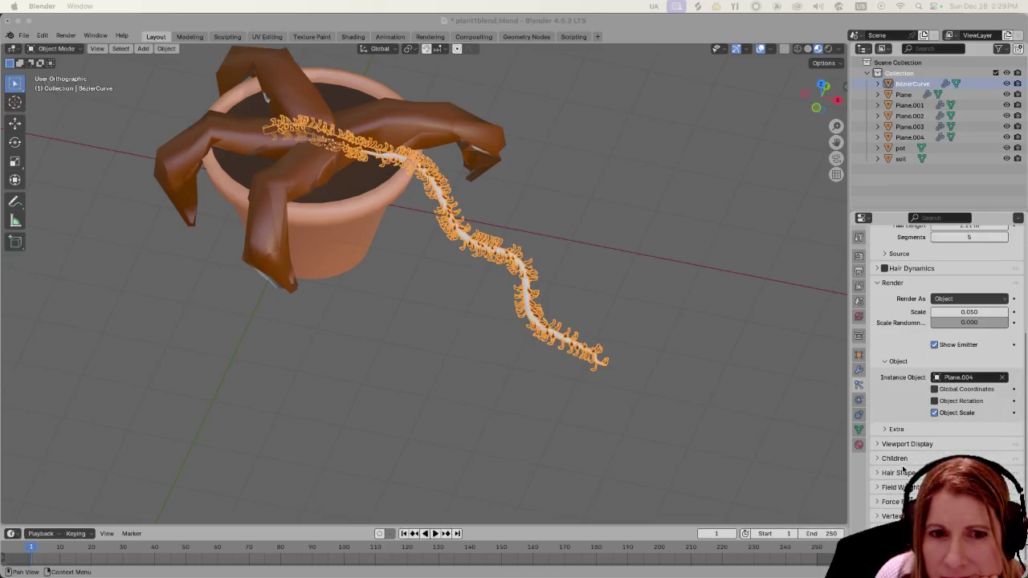
scroll(904, 464, "up", 5)
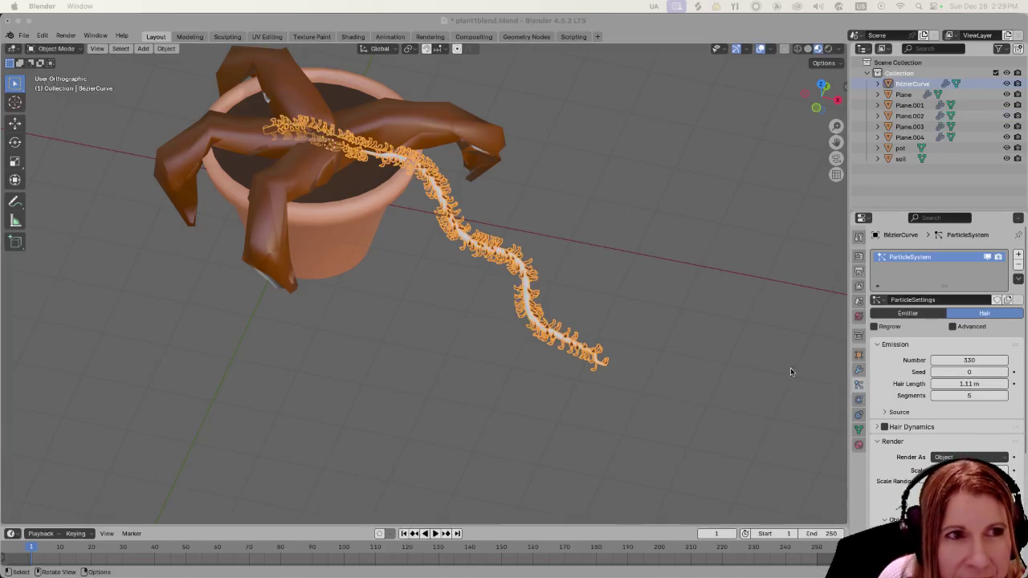
Step: Set the leaf hair length to 2.15 m, the count to 67 and segments to 2
mouse_move(987, 384)
left_mouse_down()
mouse_move(955, 383)
mouse_move(1004, 384)
left_mouse_up()
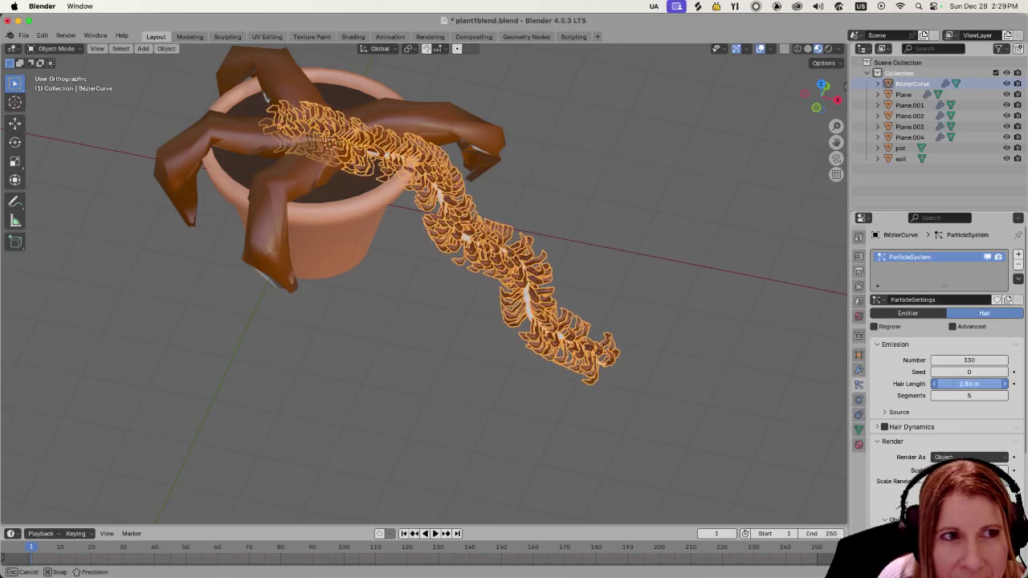
mouse_move(1004, 384)
left_mouse_down()
mouse_move(976, 384)
mouse_move(948, 360)
left_mouse_up()
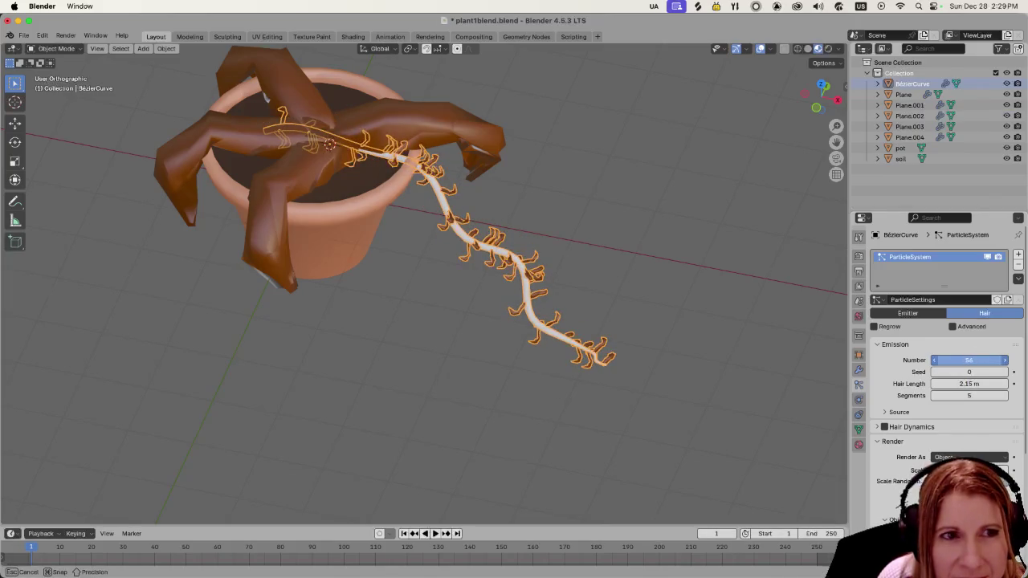
left_click_drag(948, 360, 968, 360)
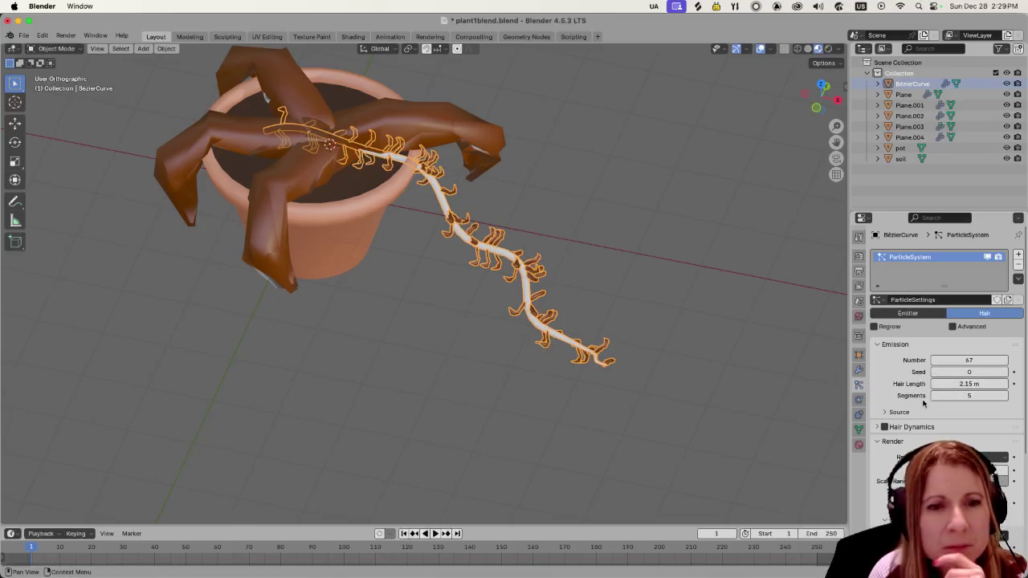
mouse_move(964, 395)
left_mouse_down()
mouse_move(1004, 395)
mouse_move(936, 395)
left_mouse_up()
Step: Check the Hair Dynamics and Source panels, then show the curve's modifier list
left_click(875, 427)
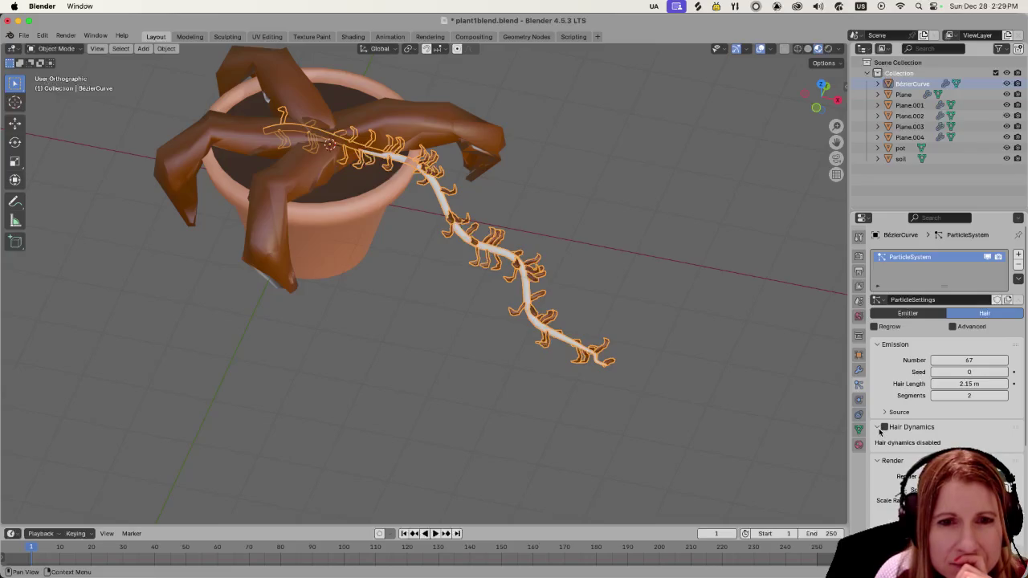
left_click(878, 429)
left_click(886, 414)
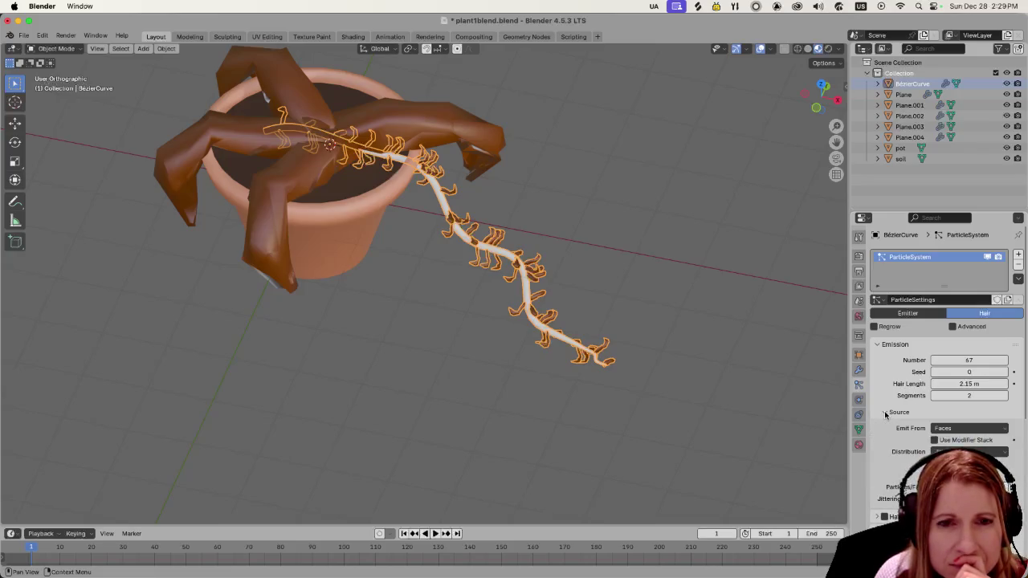
left_click(886, 414)
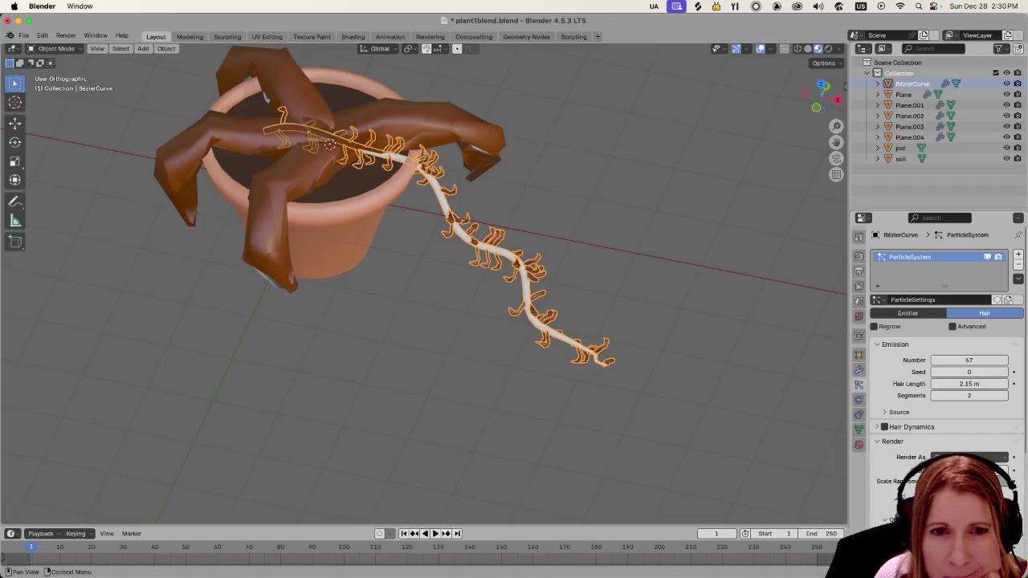
scroll(968, 454, "down", 3)
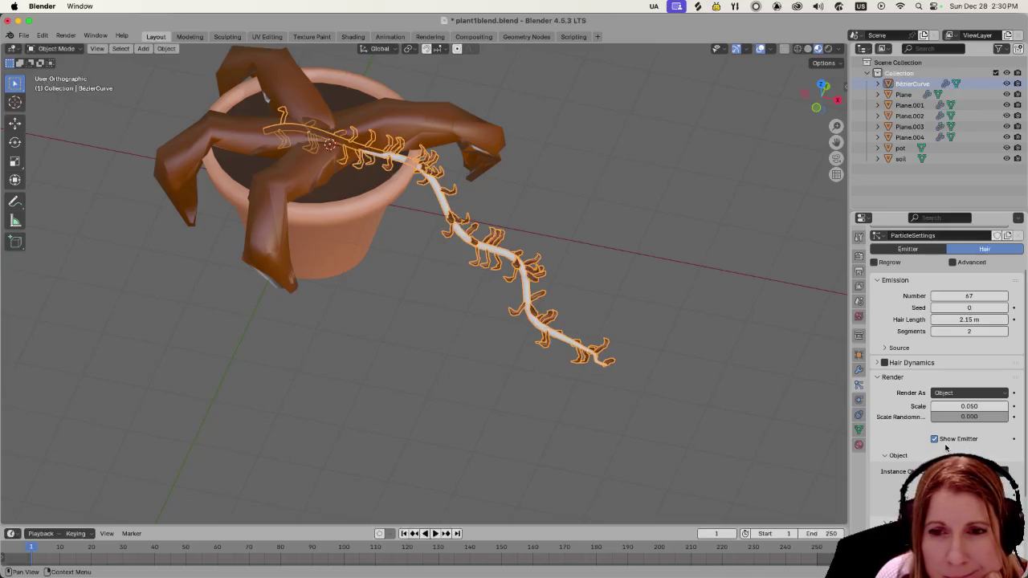
scroll(947, 448, "down", 2)
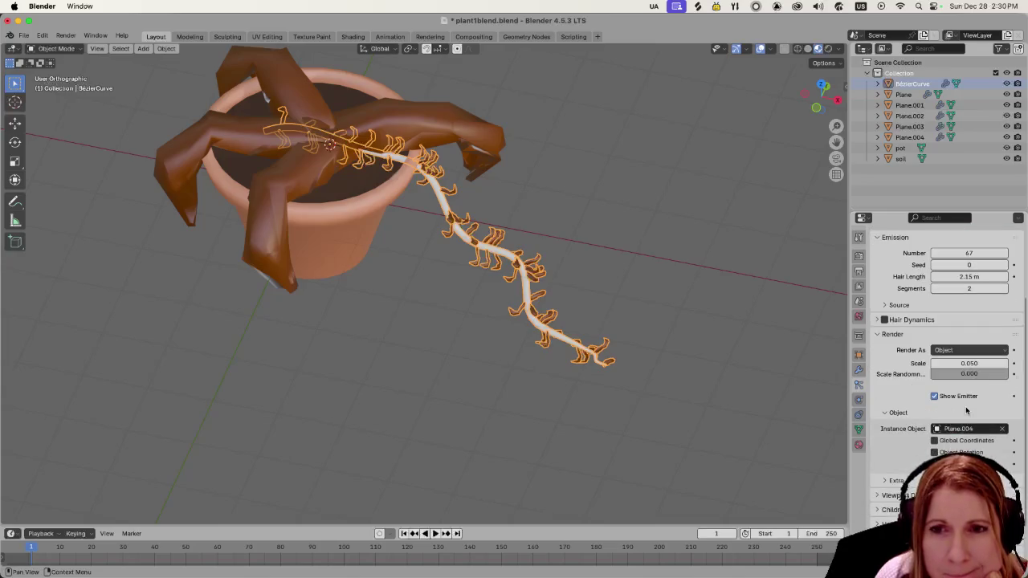
scroll(941, 431, "down", 2)
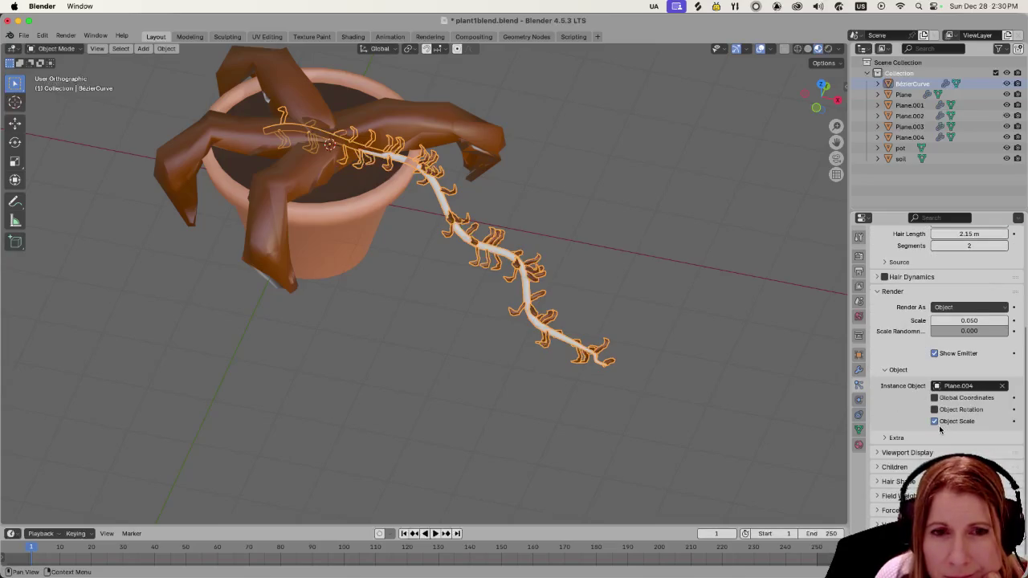
scroll(933, 432, "down", 1)
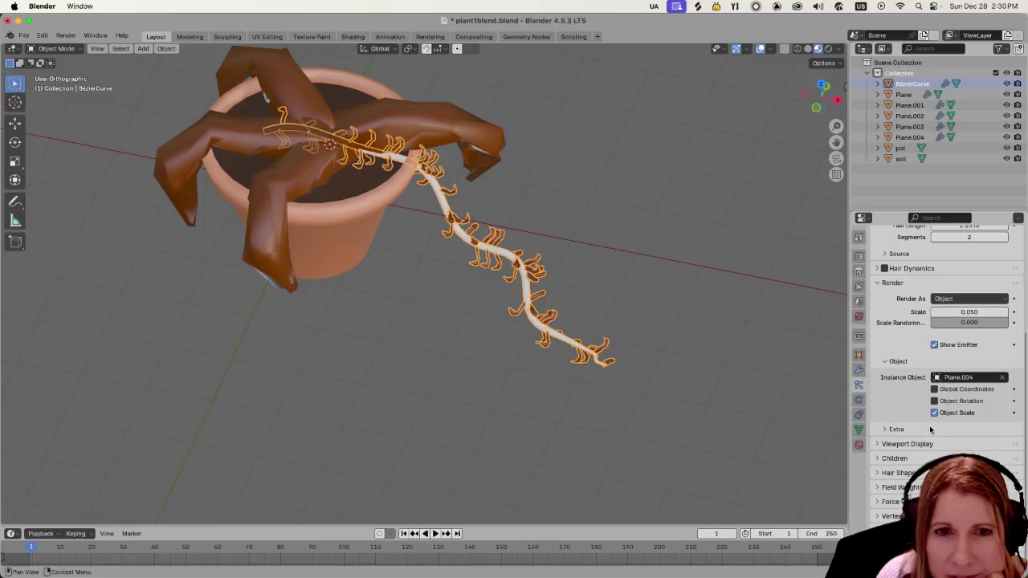
left_click(858, 370)
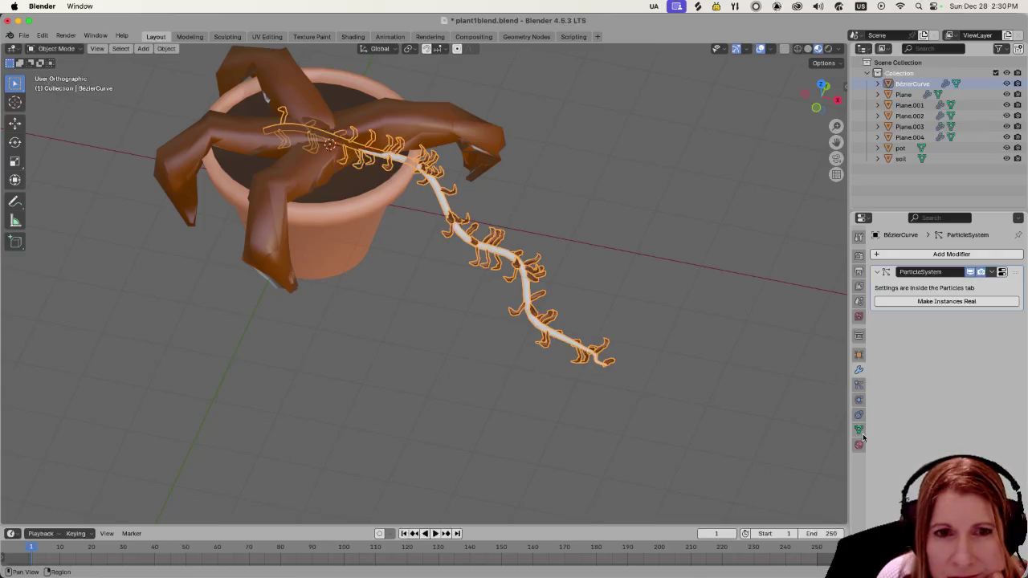
Step: Back in particle settings, reshuffle the leaf seed, enlarge the leaf scale and lower the count
left_click(859, 385)
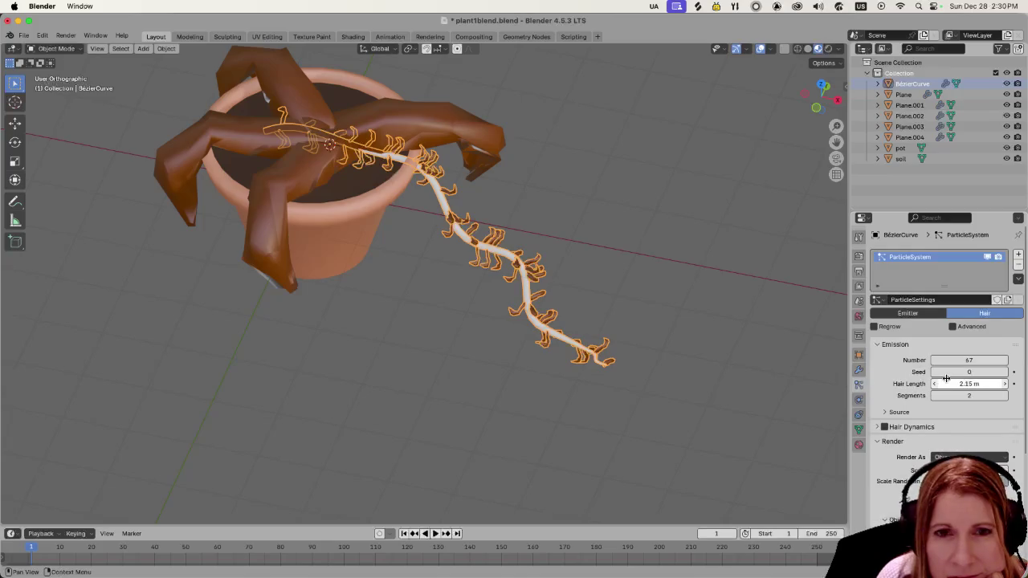
left_click_drag(970, 372, 1004, 372)
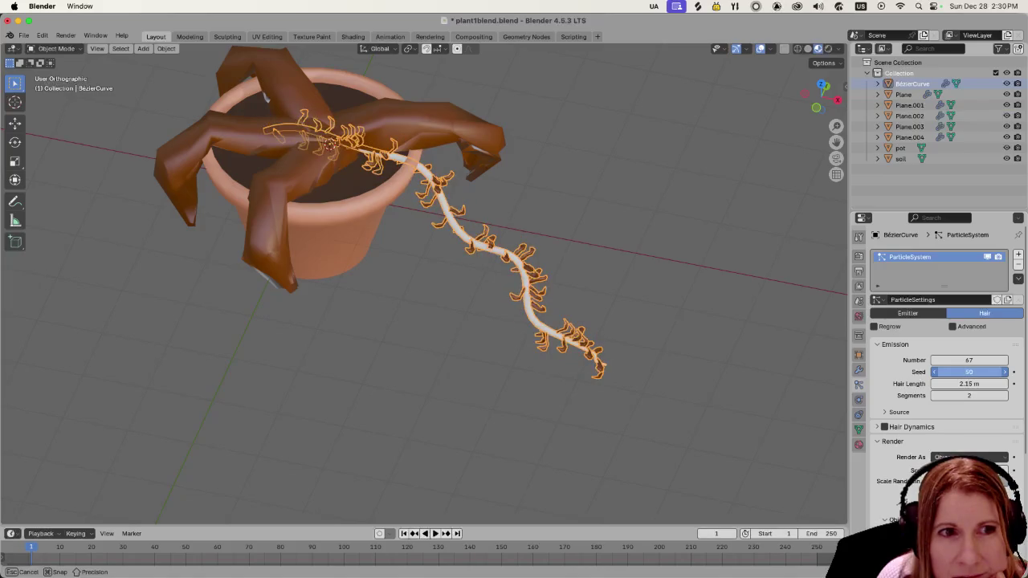
left_click_drag(1004, 372, 1011, 372)
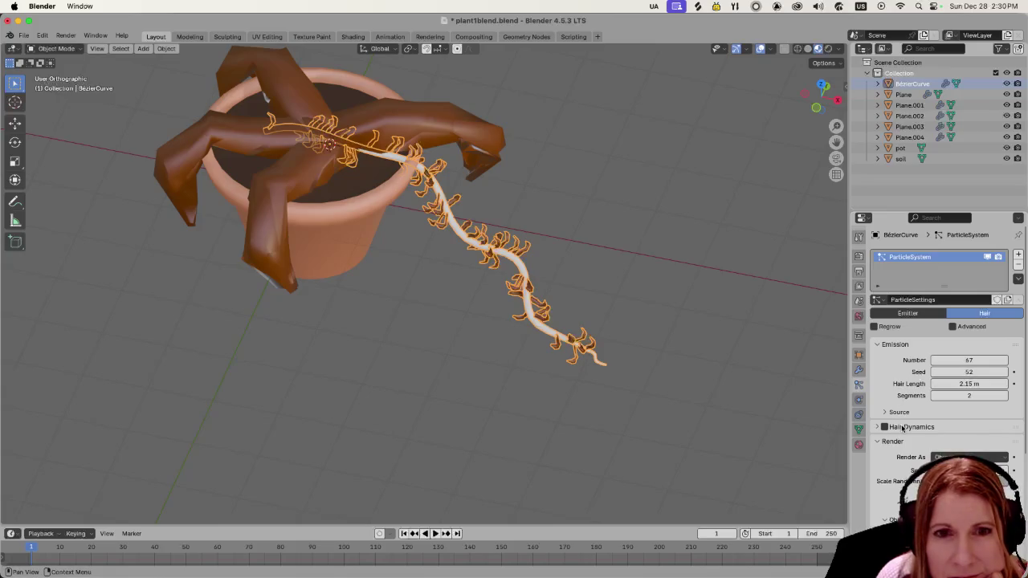
mouse_move(964, 470)
left_mouse_down()
mouse_move(988, 470)
mouse_move(955, 470)
left_mouse_up()
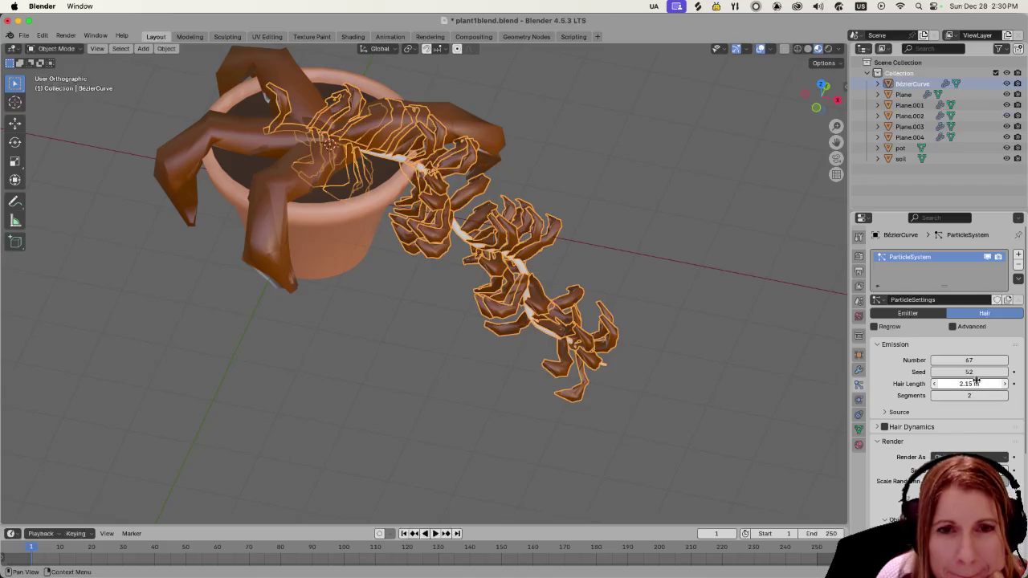
mouse_move(969, 359)
left_mouse_down()
mouse_move(960, 359)
mouse_move(971, 359)
left_mouse_up()
type("26")
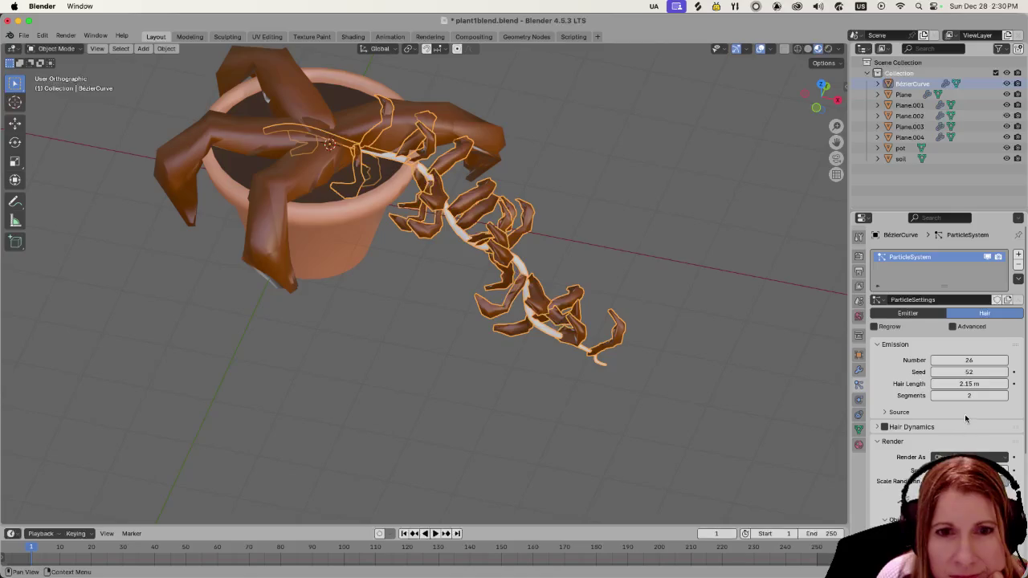
Step: Shrink the leaf instances to render scale 0.120 so the vine shows between them
middle_click_drag(723, 401, 763, 361)
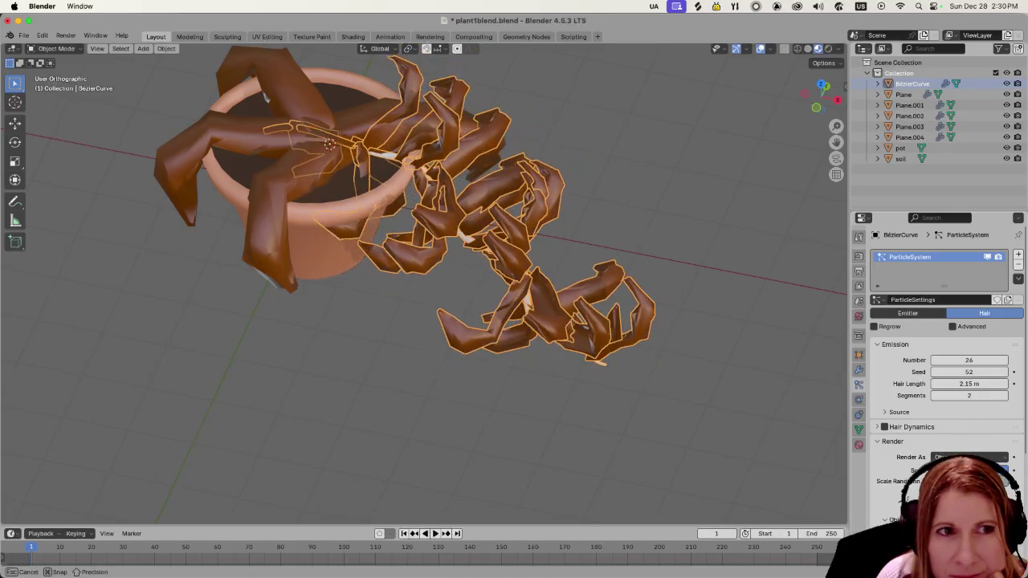
middle_click_drag(790, 408, 693, 385)
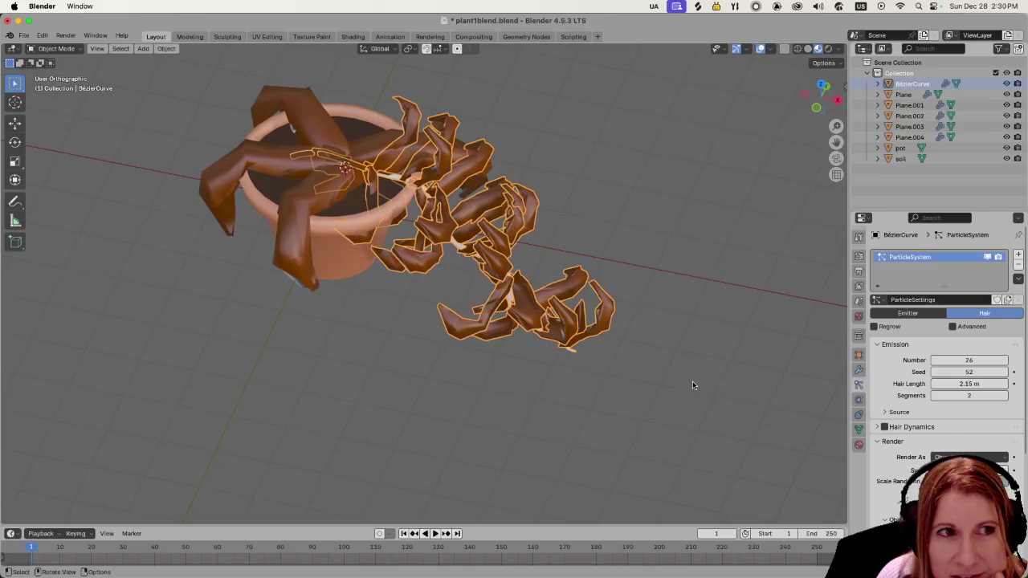
mouse_move(669, 284)
middle_mouse_down("shift")
mouse_move(654, 361)
mouse_move(685, 415)
middle_mouse_up("shift")
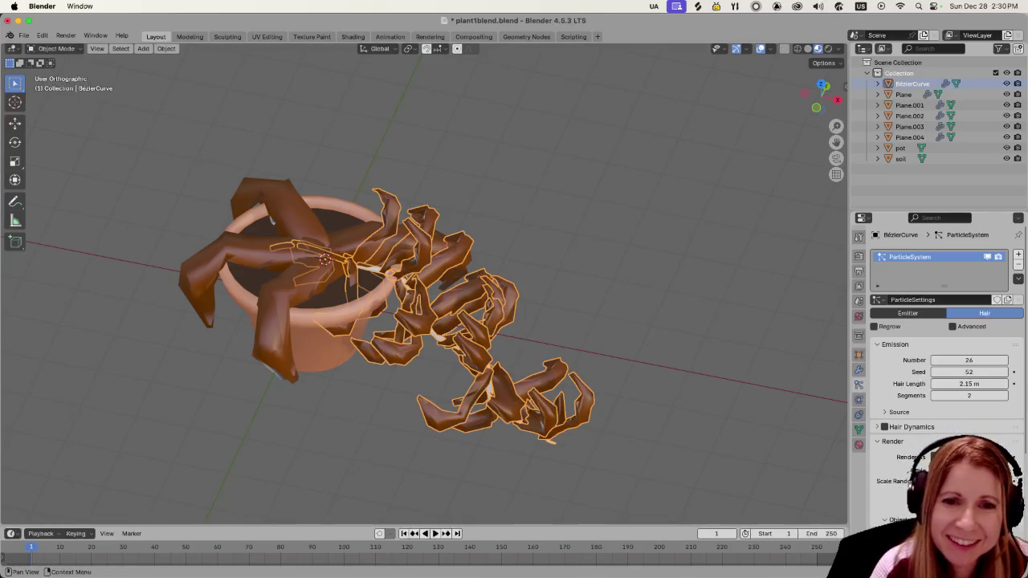
left_click_drag(969, 469, 948, 469)
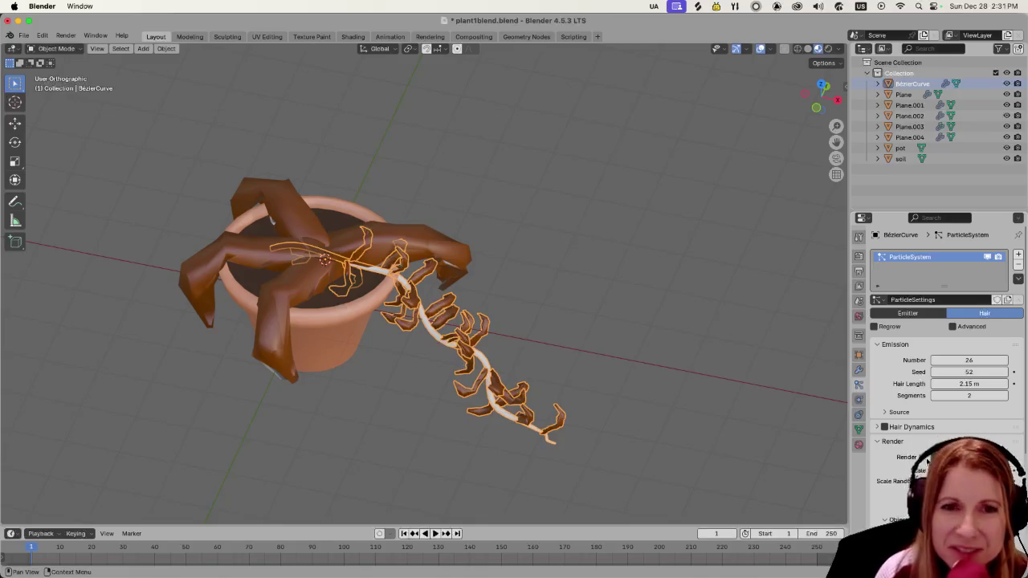
Step: Expand the Hair Shape settings, adjust a value there, and collapse them again
scroll(940, 338, "down", 2)
scroll(914, 464, "down", 3)
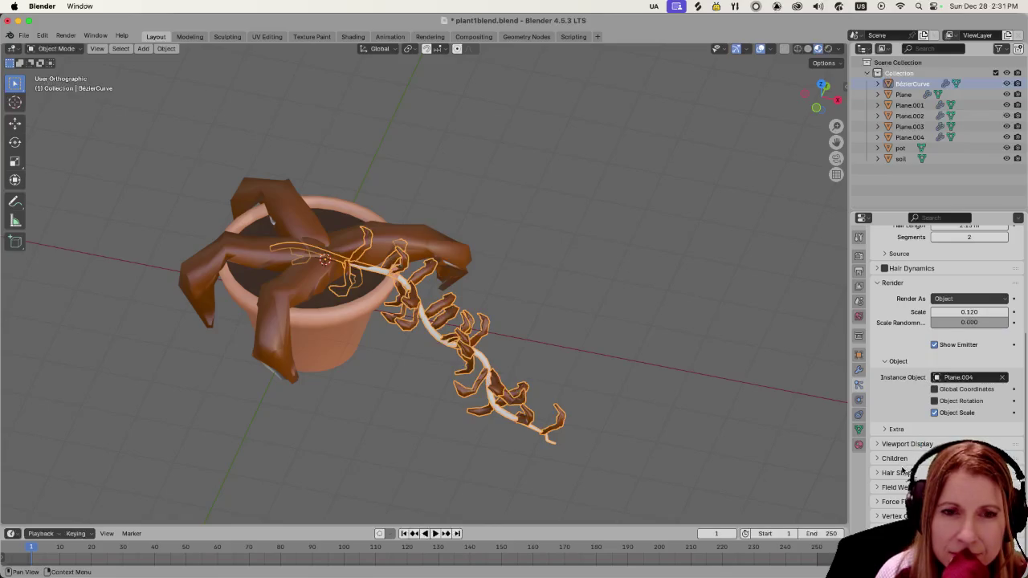
left_click(877, 474)
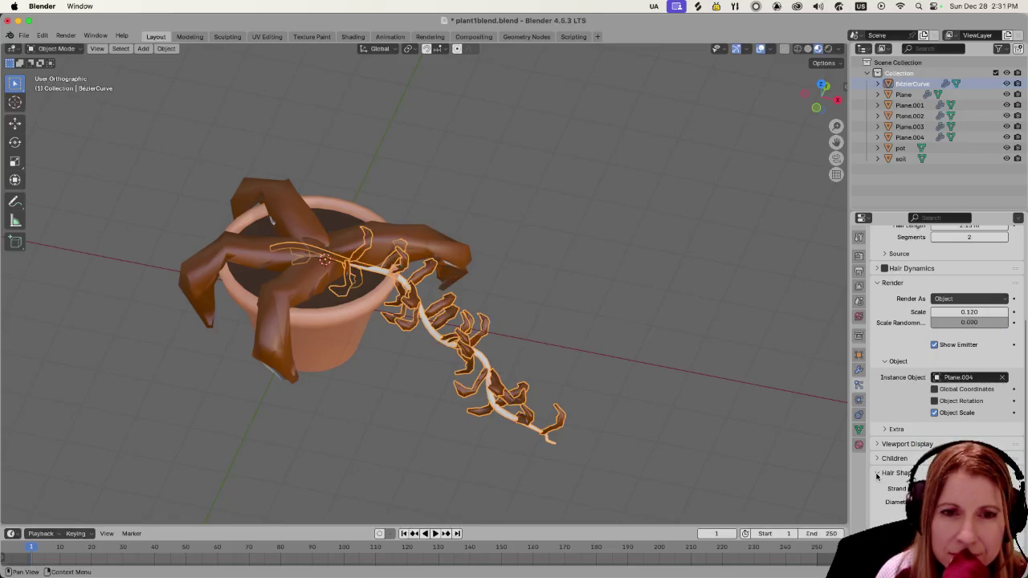
left_click_drag(950, 514, 959, 515)
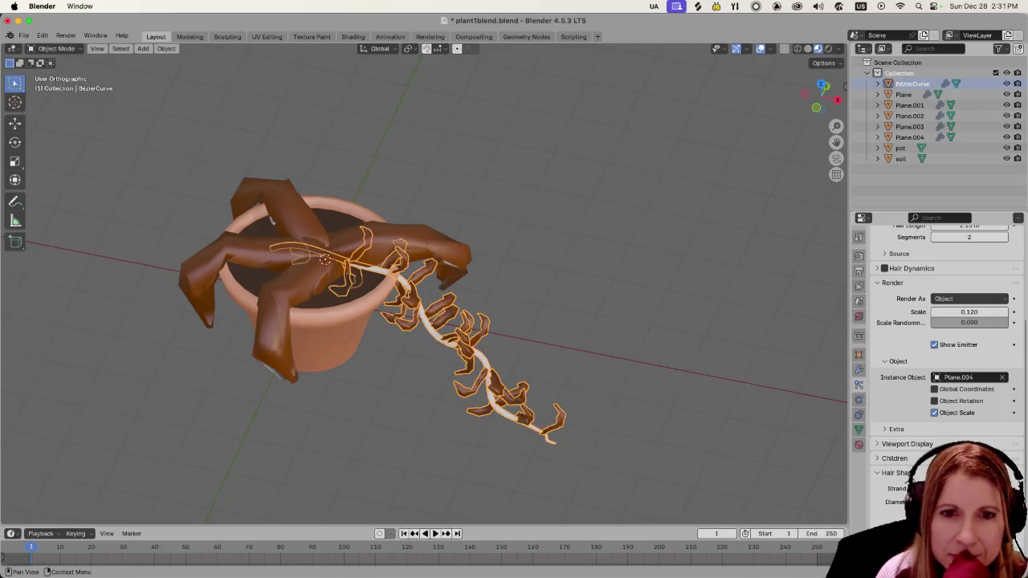
left_click(877, 474)
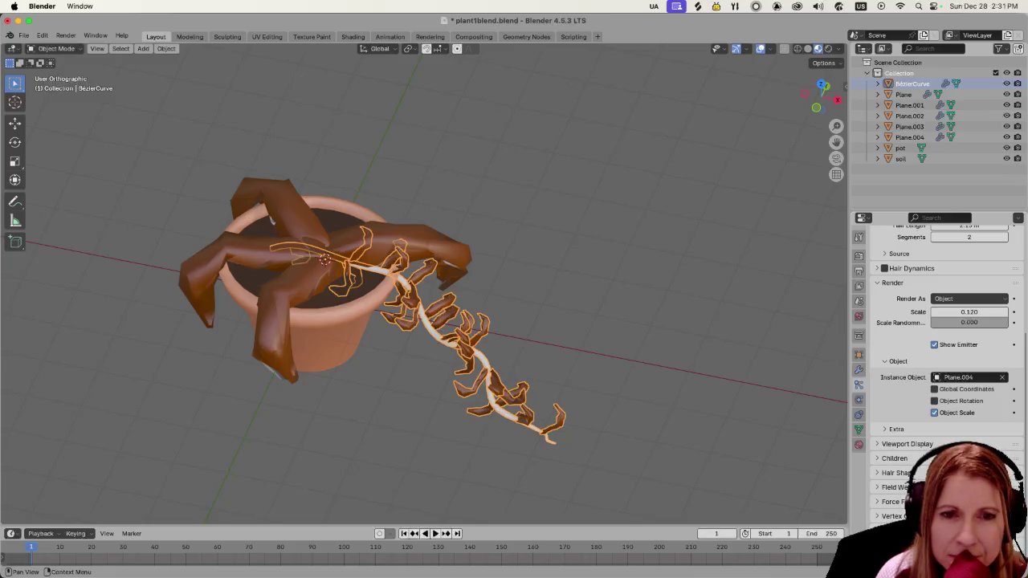
scroll(935, 361, "down", 2)
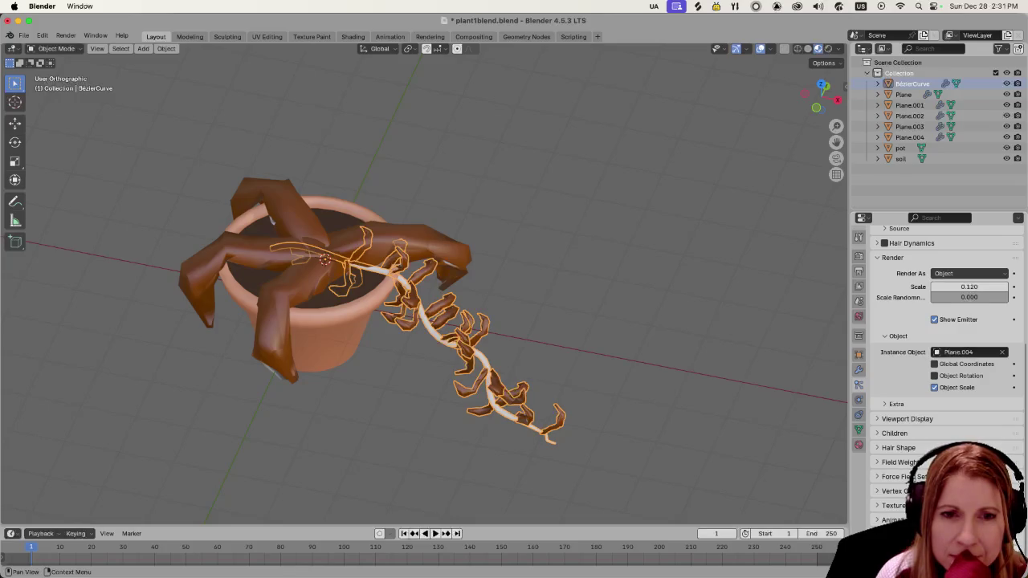
scroll(936, 361, "up", 2)
scroll(936, 361, "up", 3)
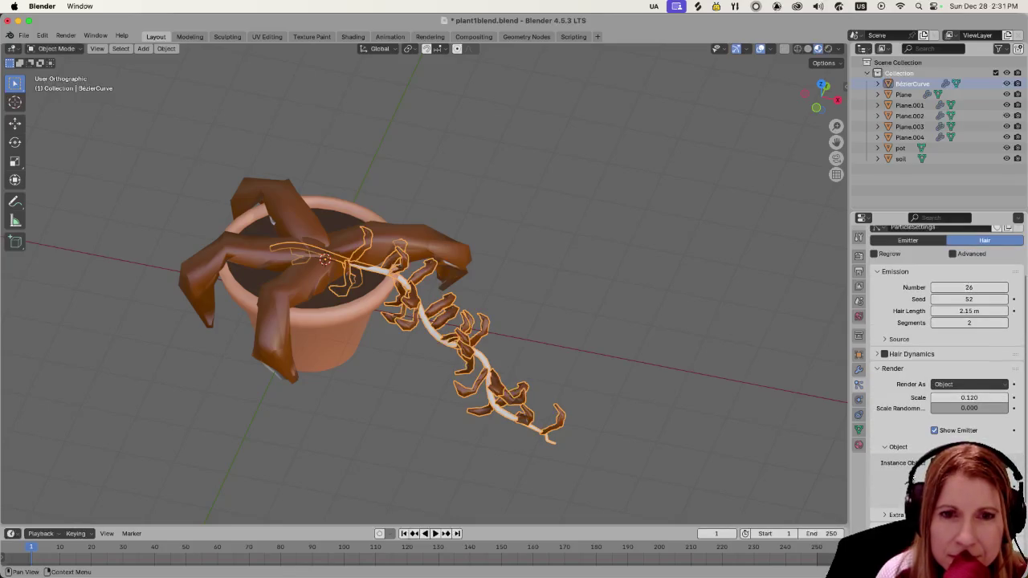
Step: Make the leaves use object rotation and set the Source distribution to Random
left_click(934, 490)
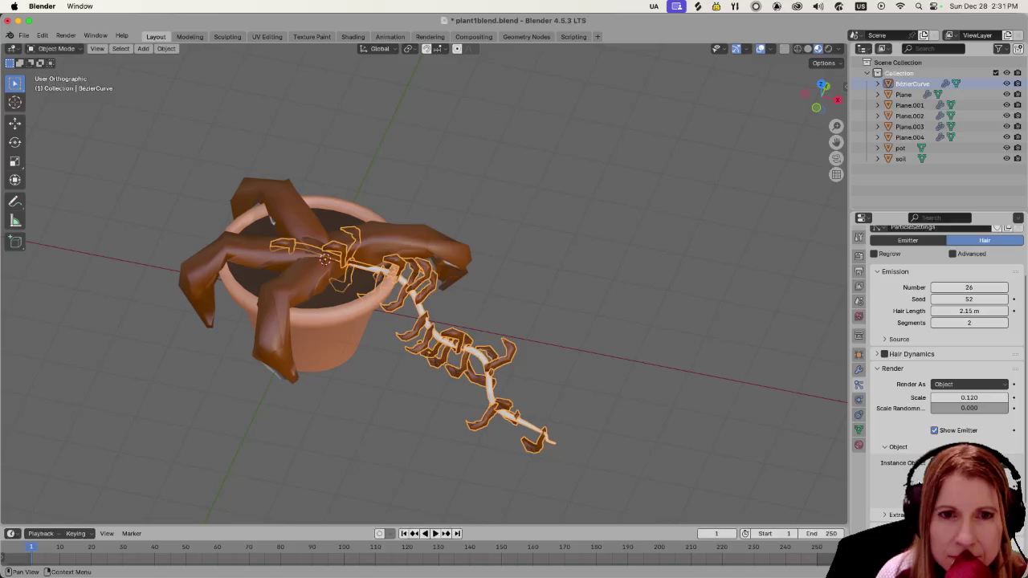
left_click(882, 342)
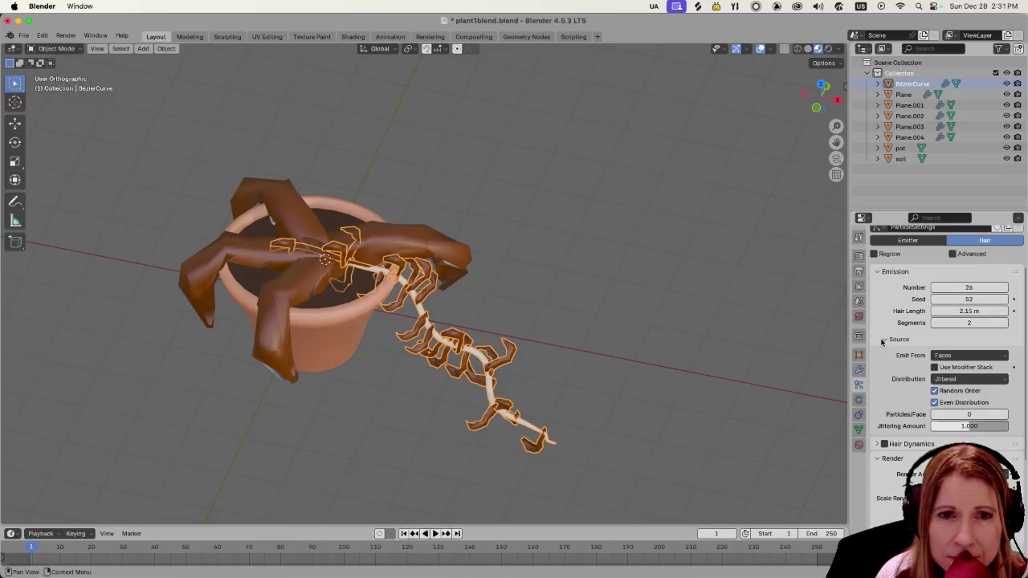
left_click(959, 379)
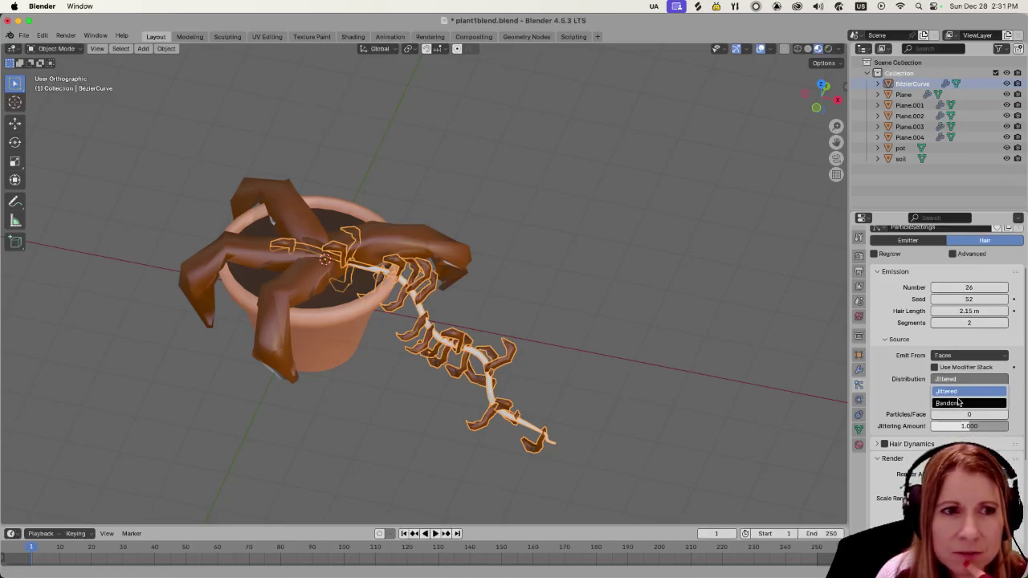
left_click(951, 403)
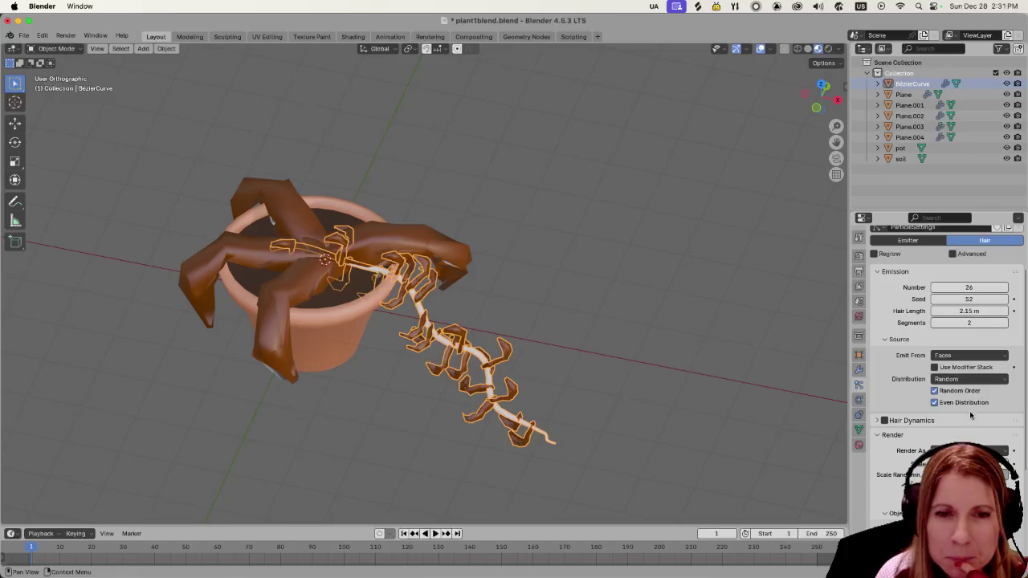
Step: Turn on Random Order and leave Even Distribution enabled for the leaves
left_click(934, 390)
left_click(934, 390)
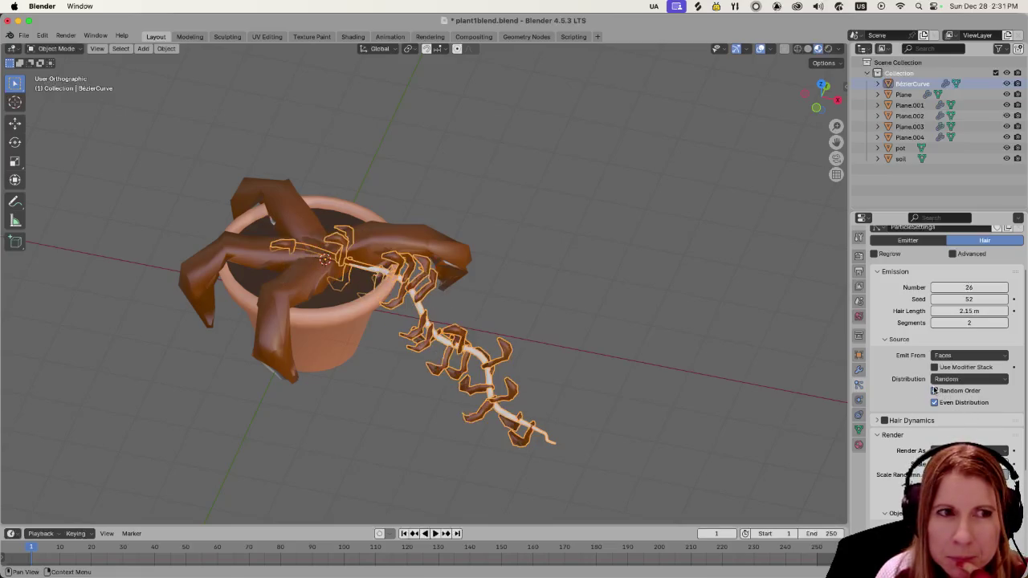
left_click(936, 402)
left_click(936, 402)
left_click(936, 403)
left_click(936, 403)
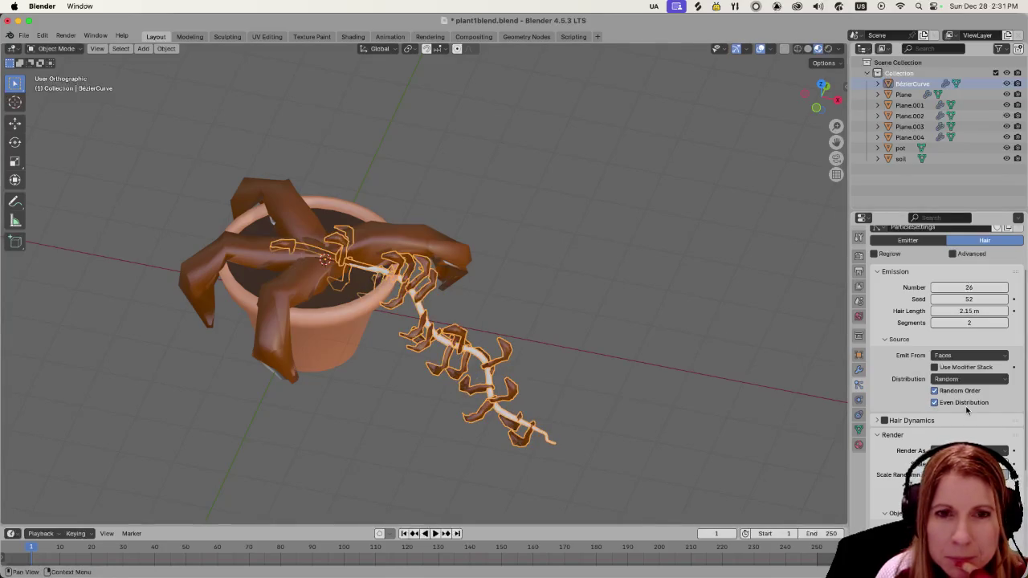
Step: Keep Show Emitter on so the cord stays visible, then deselect the cord
scroll(917, 437, "down", 2)
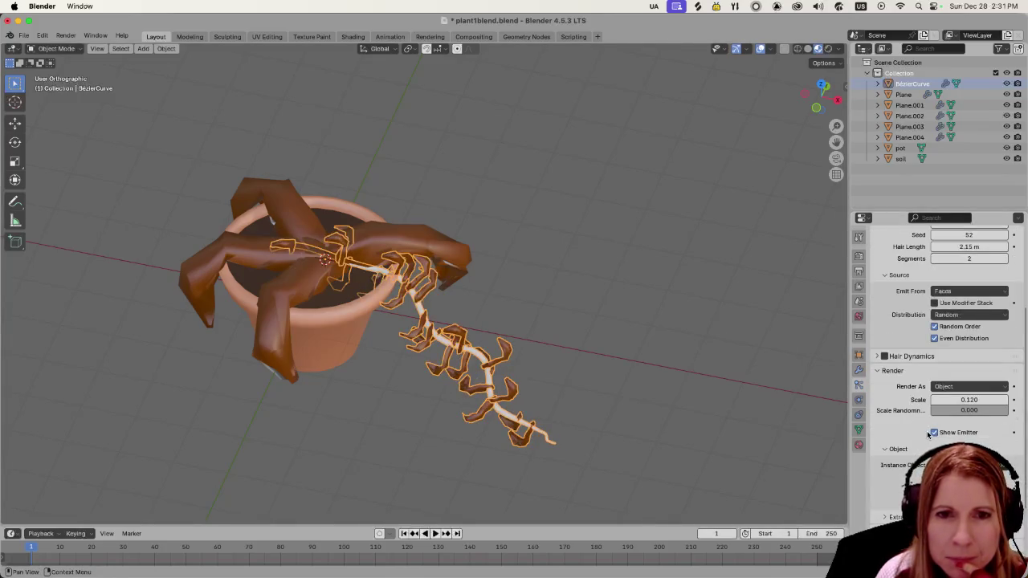
left_click(934, 433)
scroll(902, 451, "down", 2)
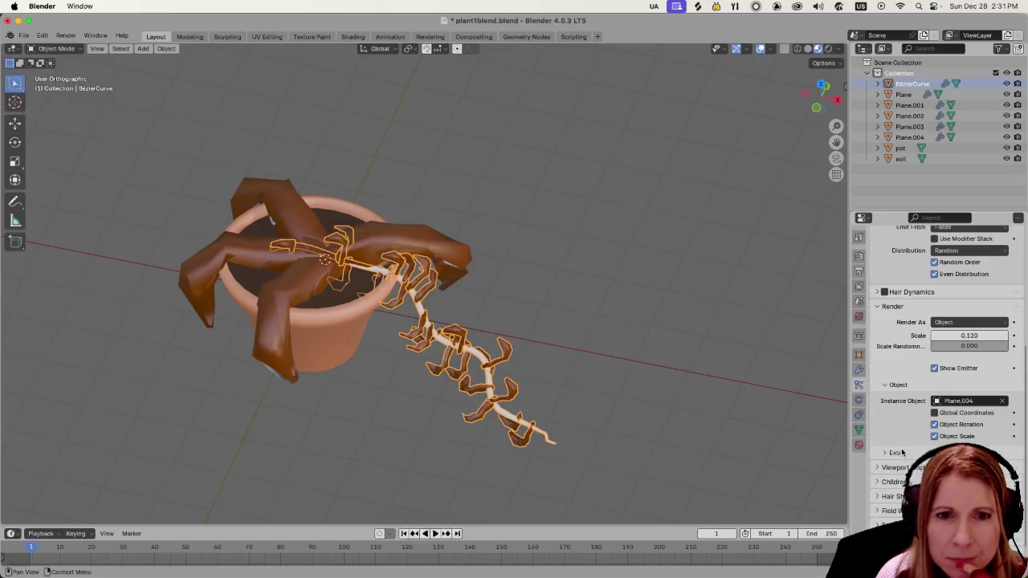
scroll(908, 448, "down", 1)
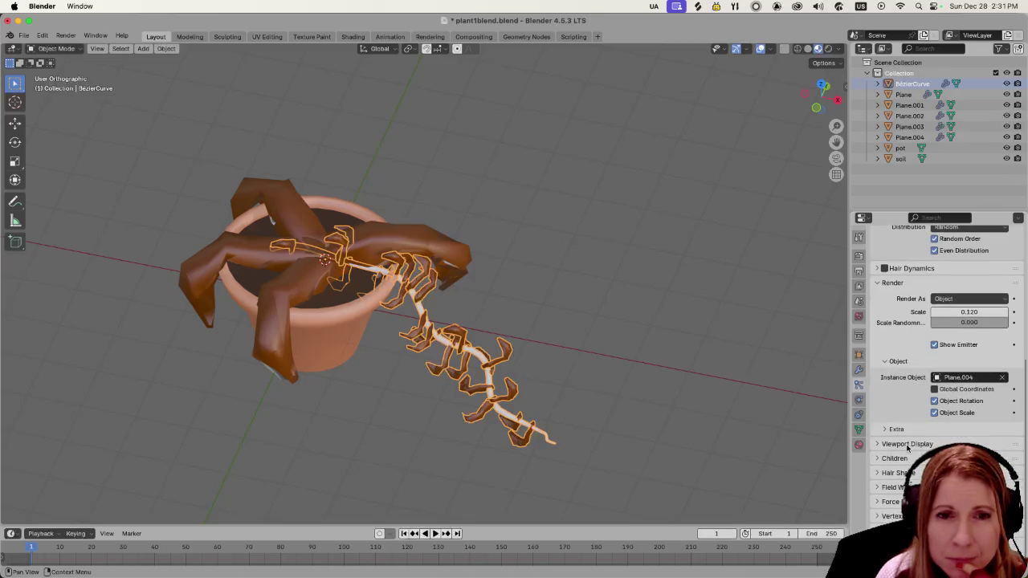
left_click(883, 429)
left_click(881, 428)
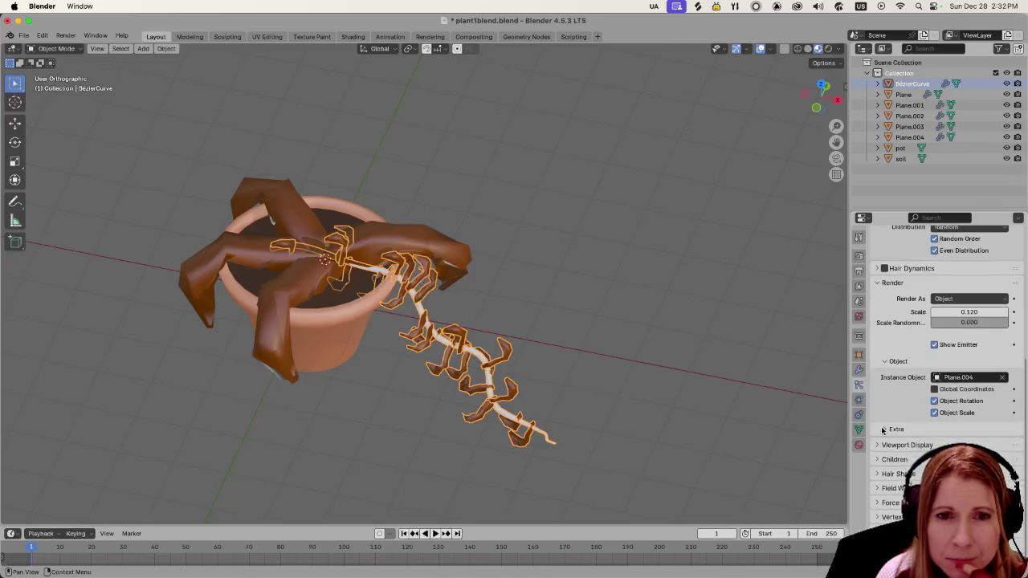
left_click(884, 430)
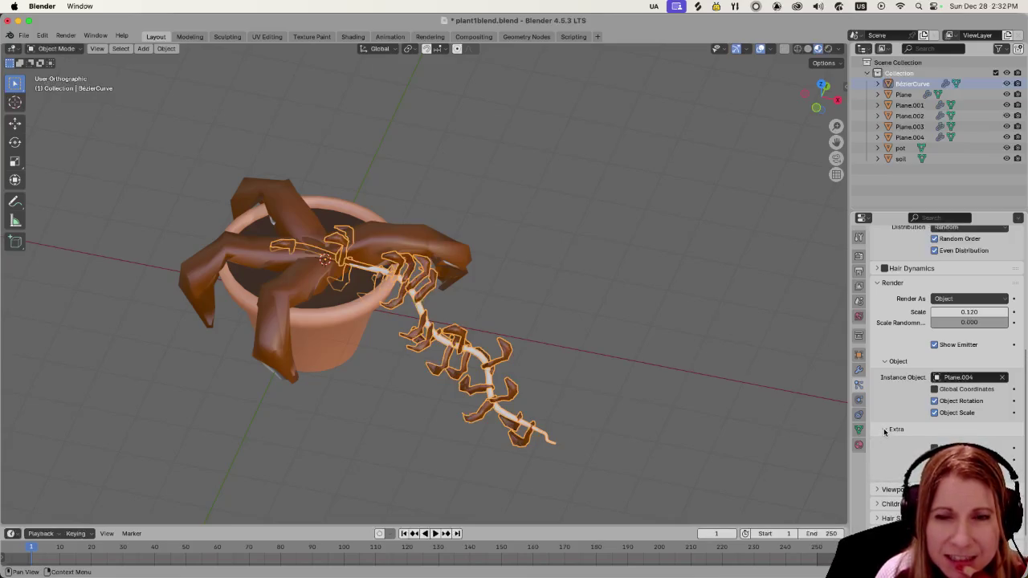
left_click(885, 431)
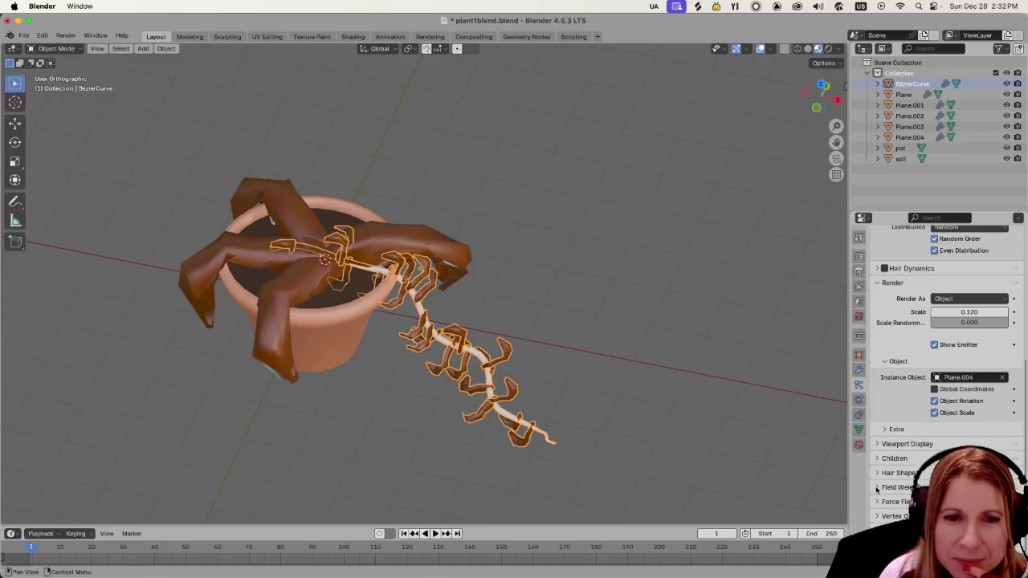
scroll(714, 331, "down", 3)
left_click(610, 314)
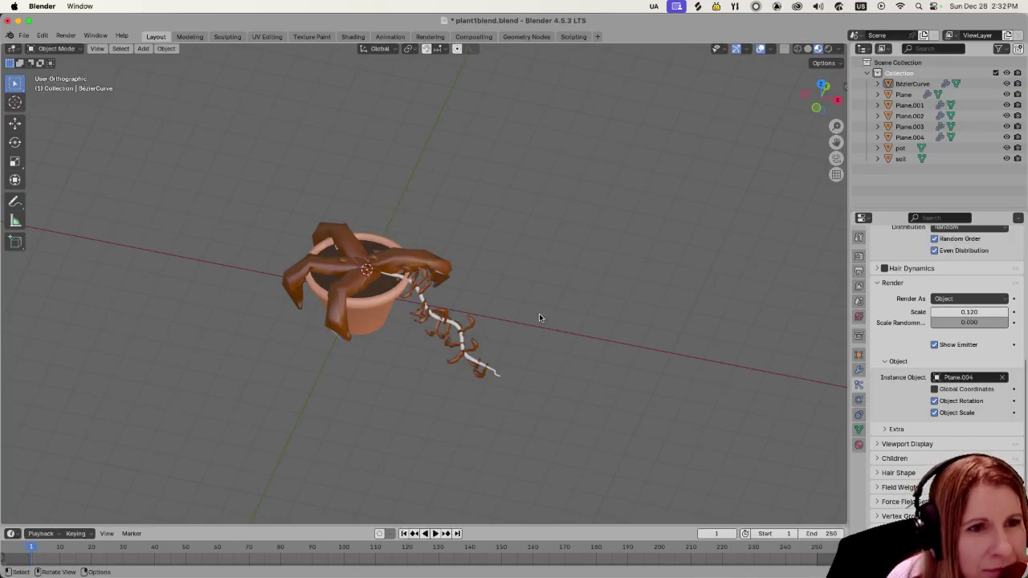
middle_click_drag(540, 318, 561, 282)
scroll(537, 316, "up", 2)
scroll(570, 316, "up", 2)
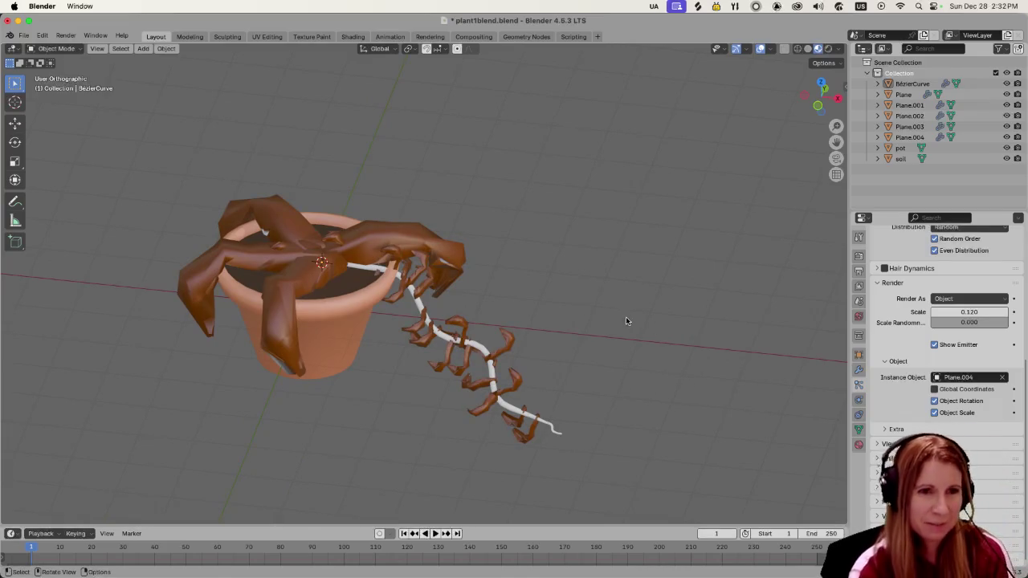
left_click(477, 346)
left_click(616, 292)
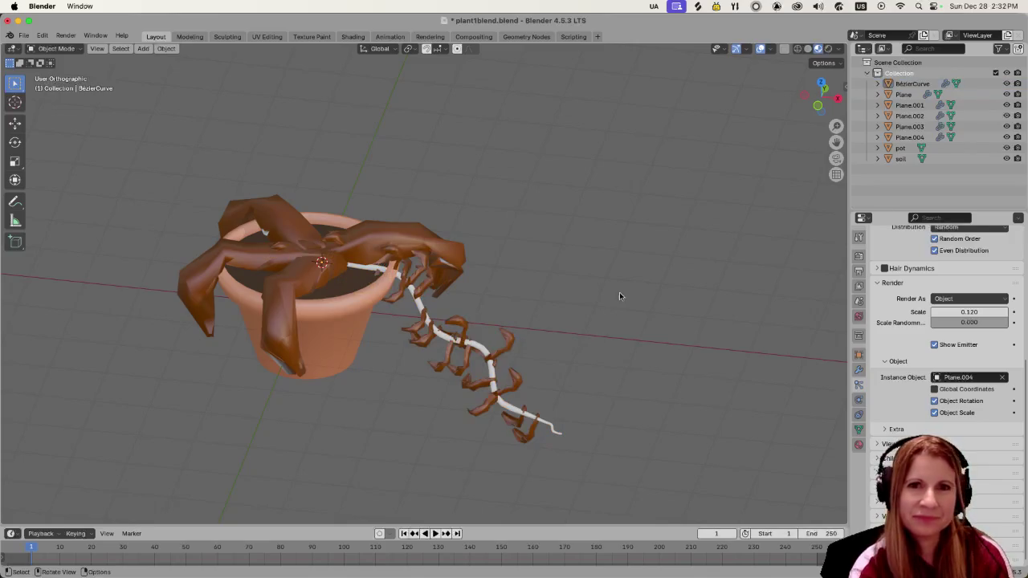
left_click(901, 94)
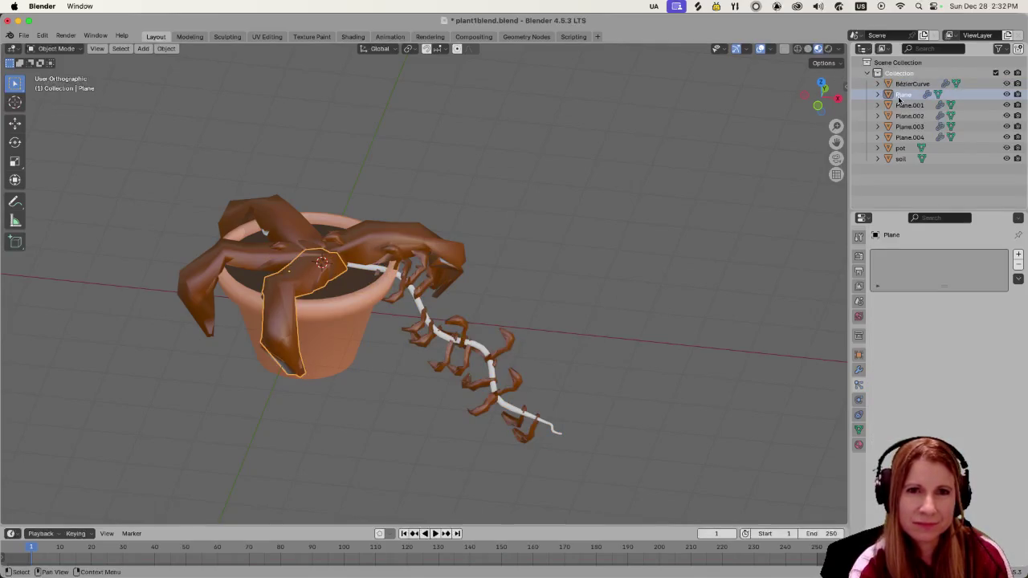
left_click(909, 85)
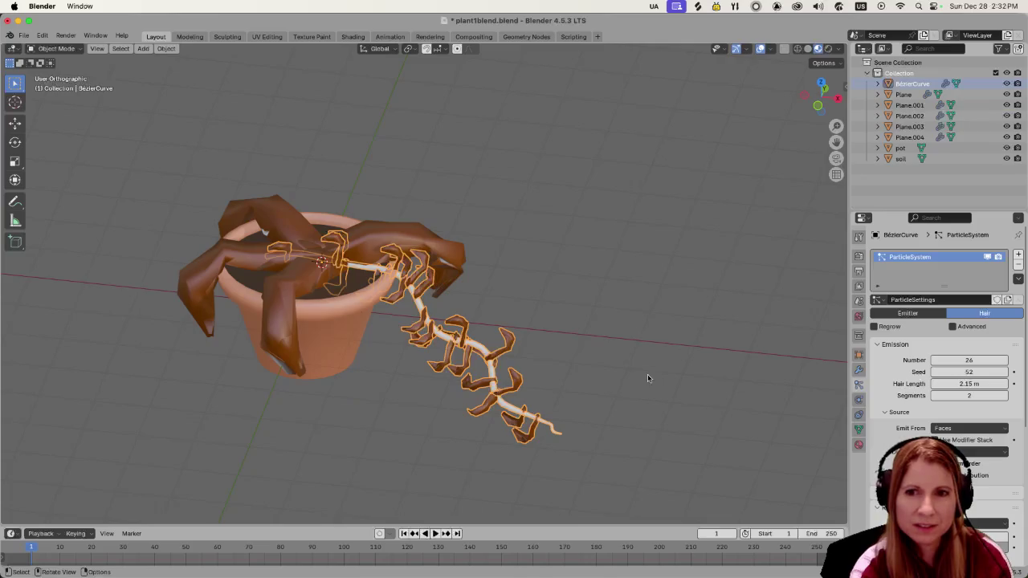
mouse_move(697, 348)
middle_mouse_down()
mouse_move(593, 293)
mouse_move(727, 321)
mouse_move(602, 429)
middle_mouse_up()
scroll(611, 422, "up", 5)
scroll(624, 412, "down", 2)
scroll(631, 345, "down", 2)
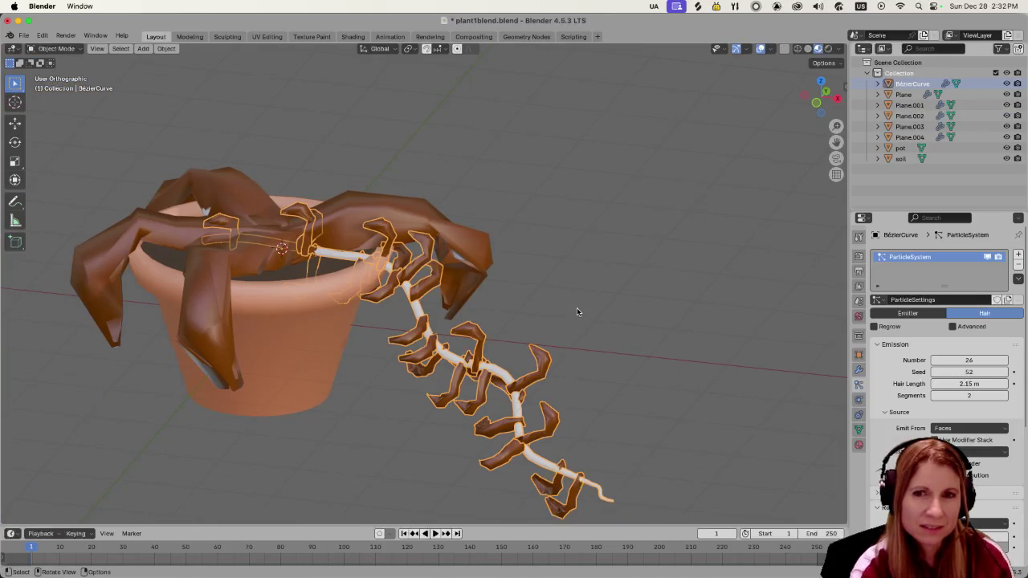
scroll(576, 311, "up", 2)
scroll(574, 313, "up", 2)
scroll(572, 313, "up", 2)
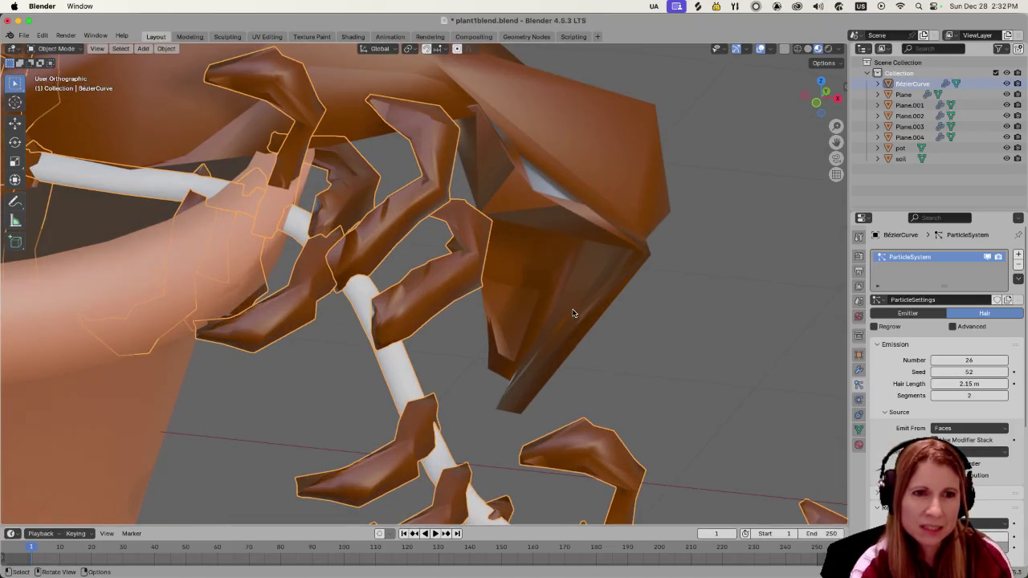
scroll(571, 312, "down", 2)
scroll(569, 303, "down", 2)
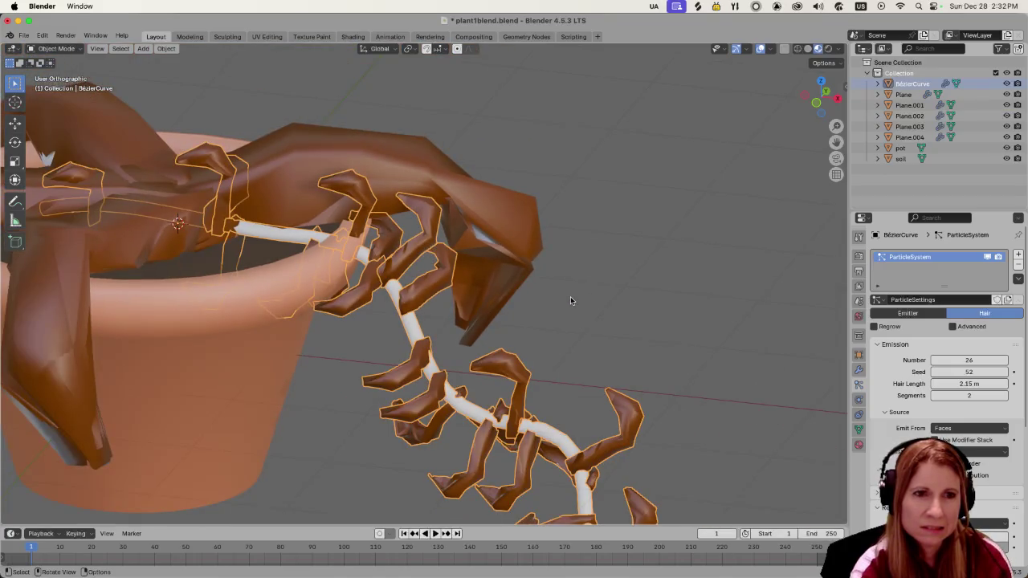
scroll(570, 301, "down", 2)
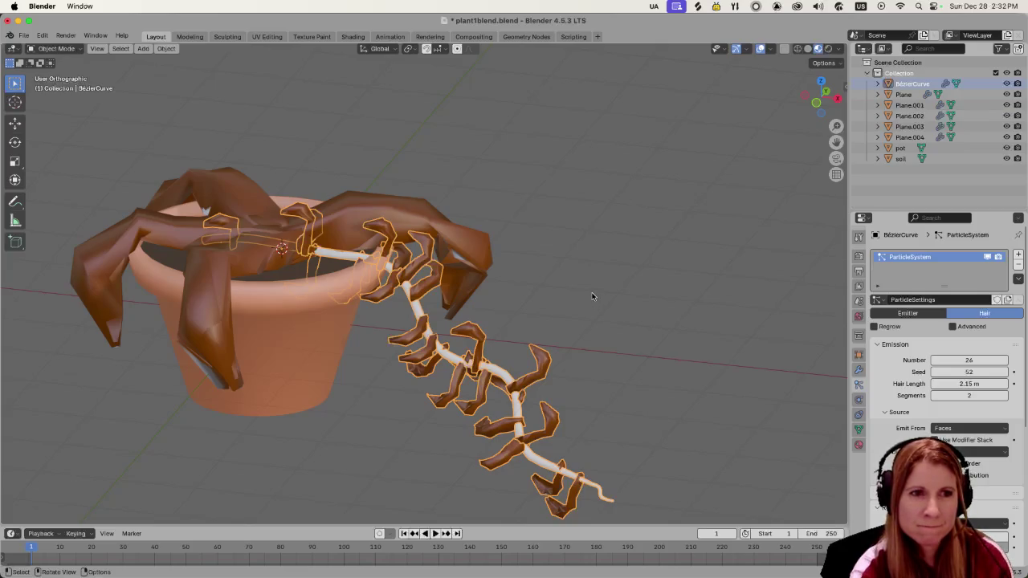
left_click(590, 296)
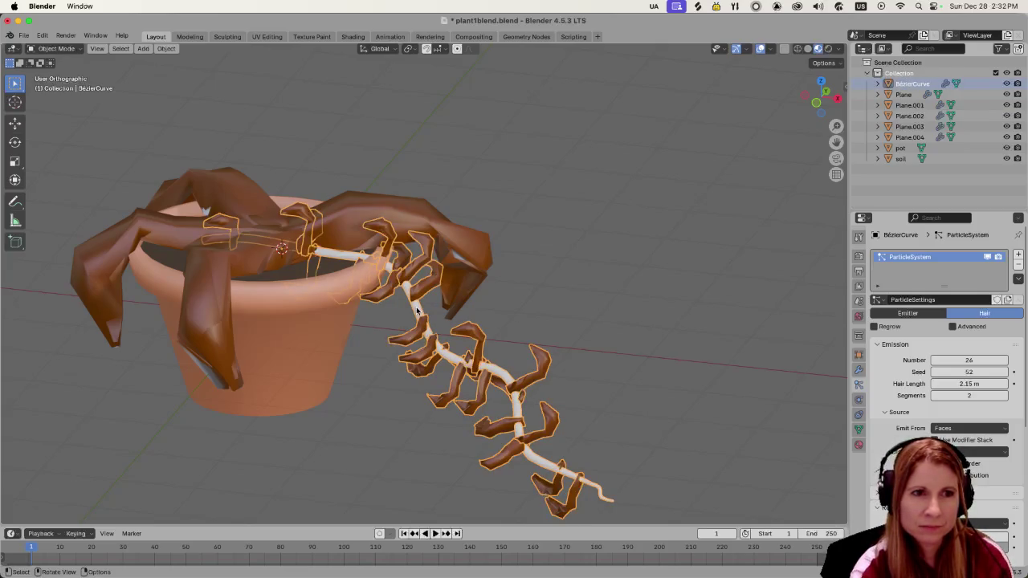
key("Tab")
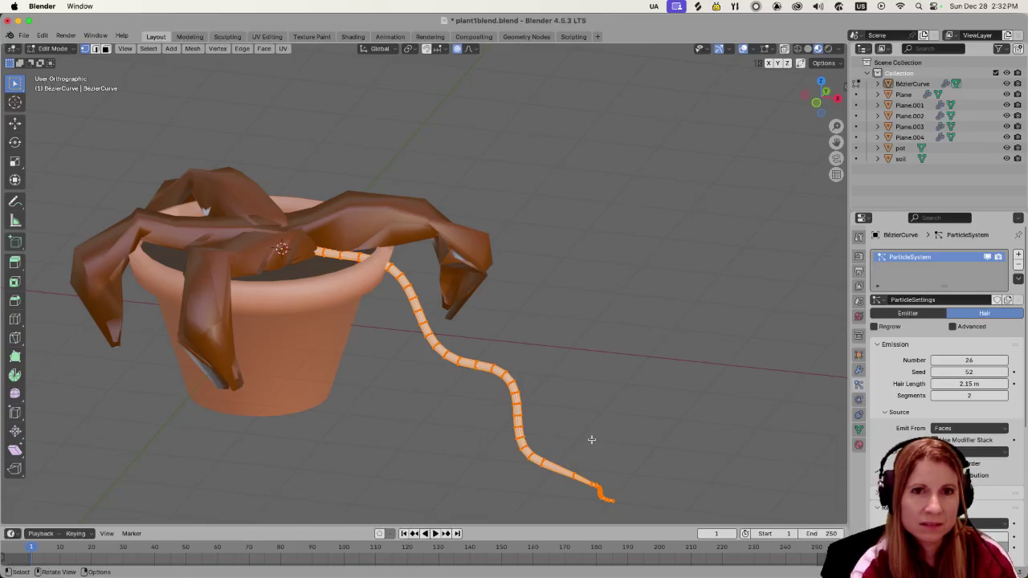
key("alt+a")
key("Tab")
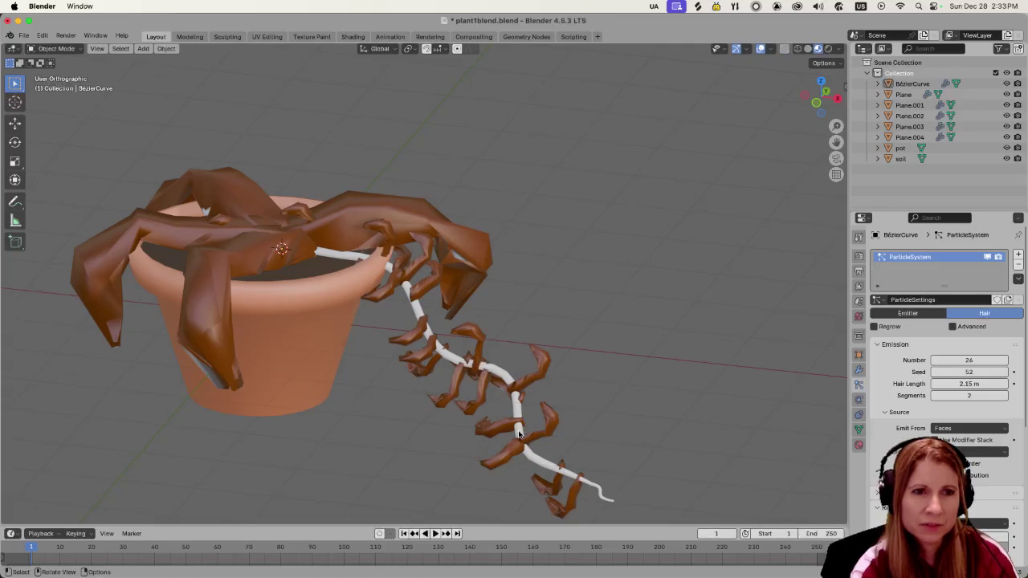
key("Tab")
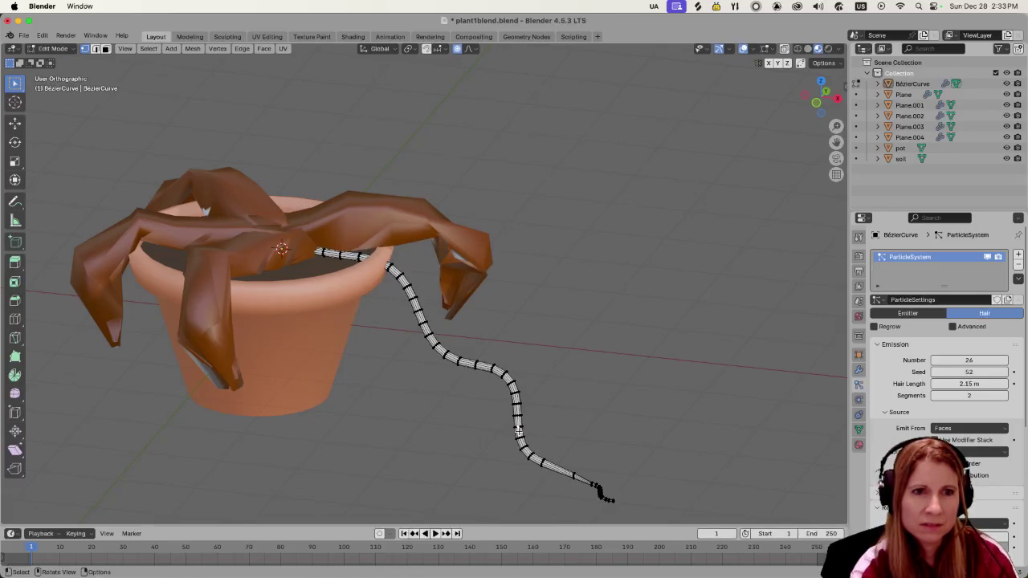
left_click(909, 106)
left_click(908, 85)
left_click(906, 94)
left_click(916, 85)
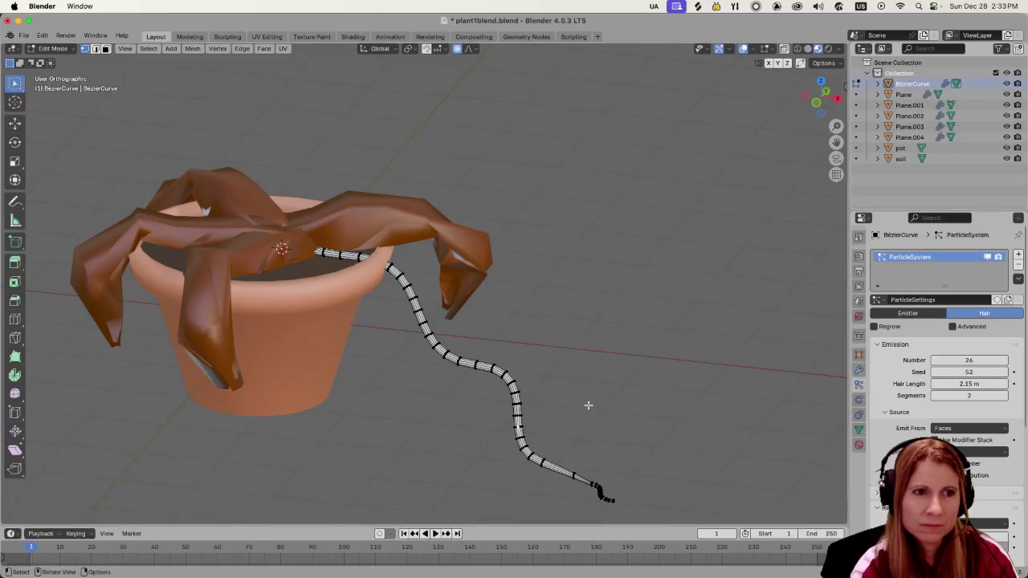
key("Tab")
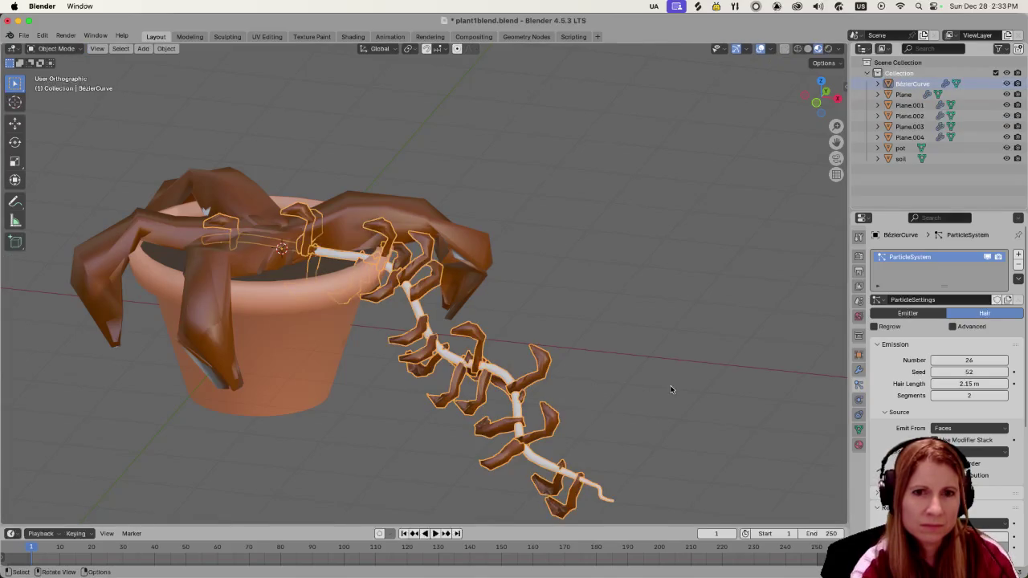
left_click(673, 391)
left_click(915, 105)
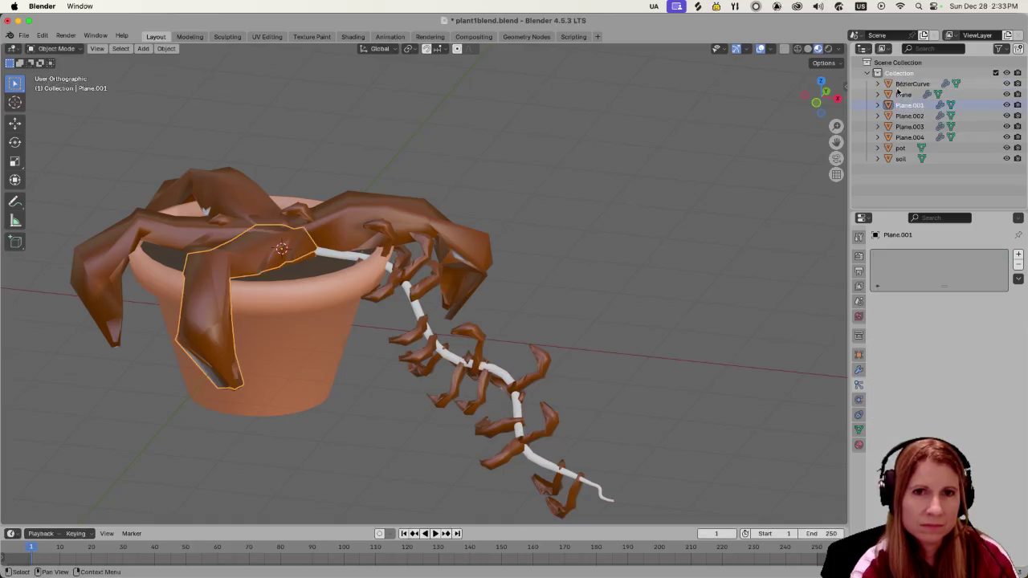
left_click(913, 83)
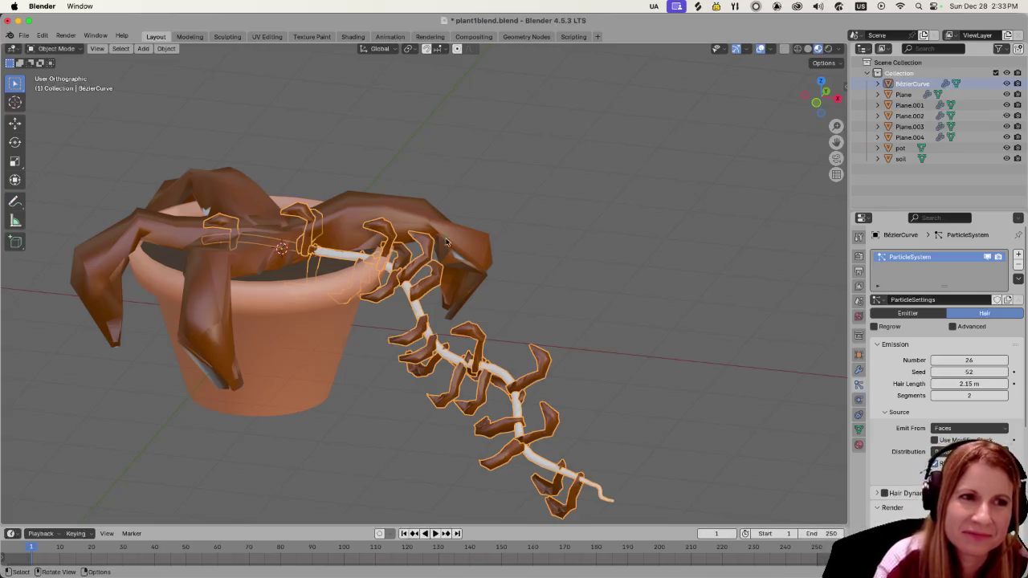
scroll(609, 243, "down", 5)
scroll(611, 244, "up", 3)
scroll(611, 244, "up", 2)
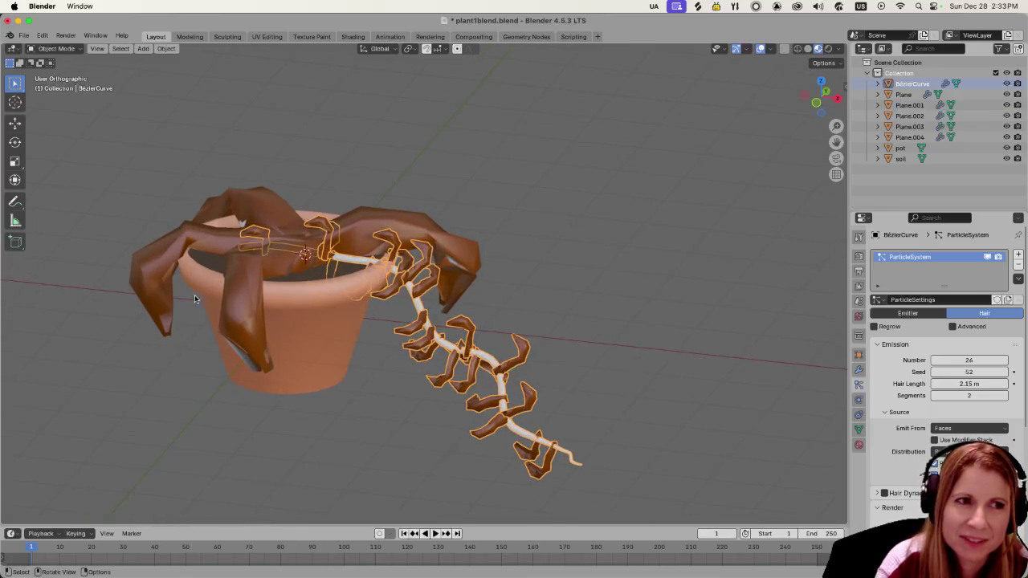
left_click(245, 304)
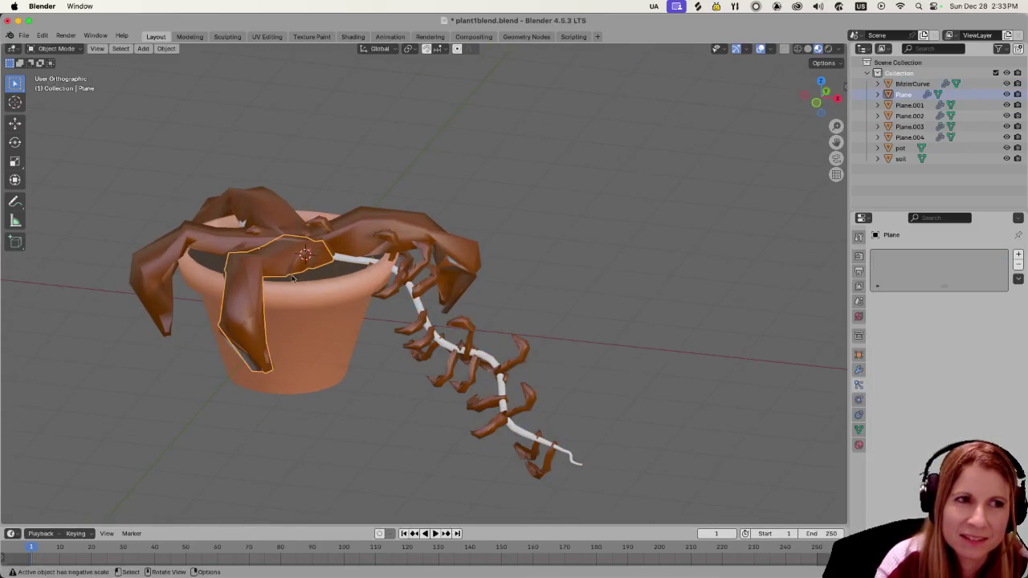
Step: Select the large leaf planes and hide Plane.004, Plane.003 and Plane.002 in the Outliner
left_click(196, 240, "shift")
left_click(249, 197, "shift")
left_click(450, 241, "shift")
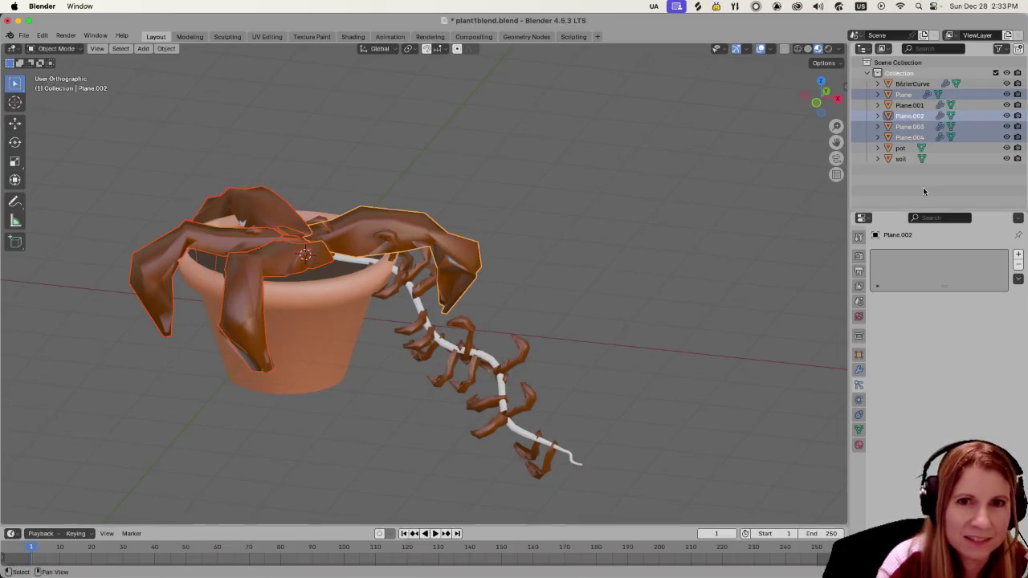
left_click(1006, 137)
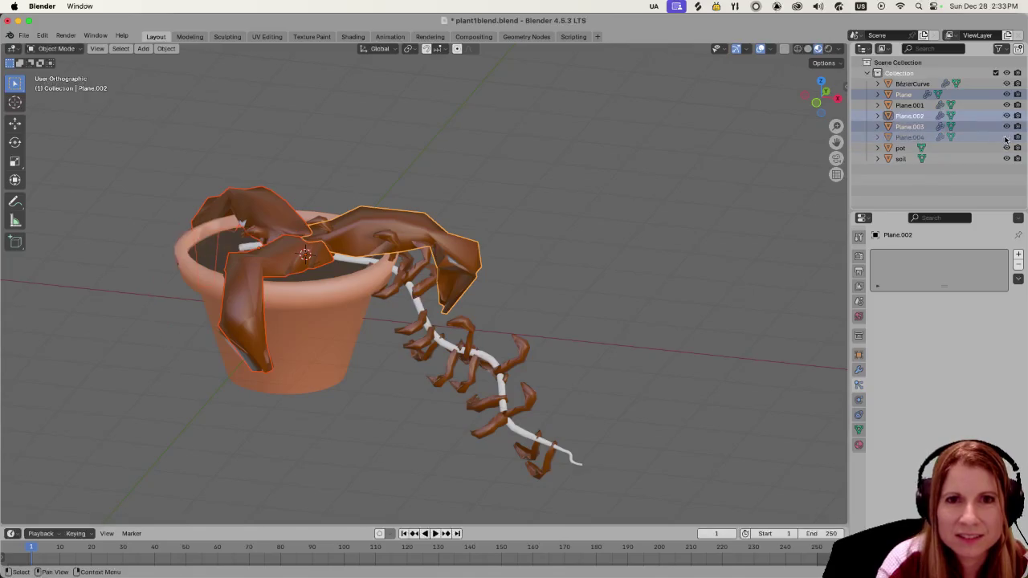
left_click(1007, 126)
left_click(1006, 116)
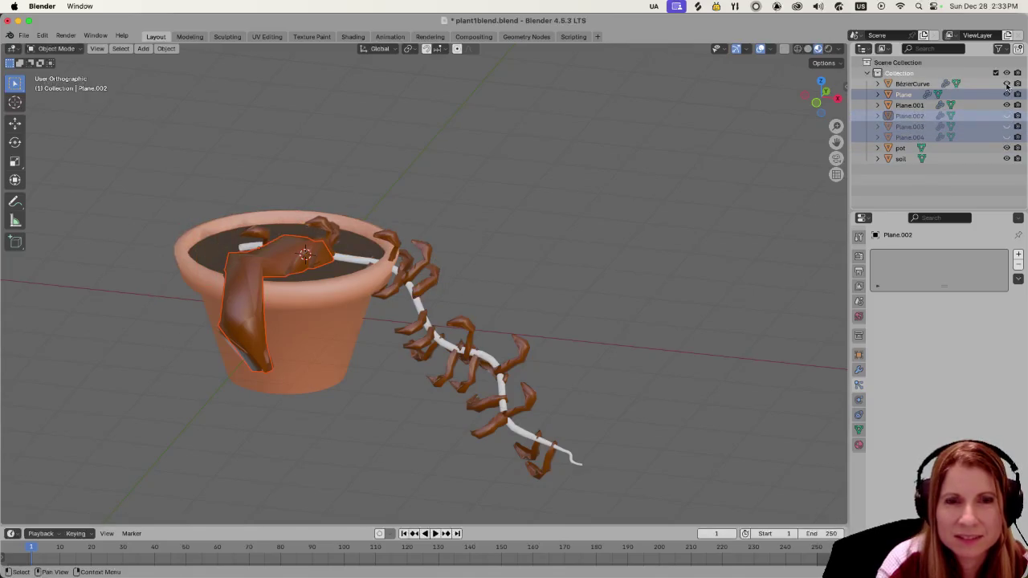
left_click(1006, 84)
left_click(1007, 83)
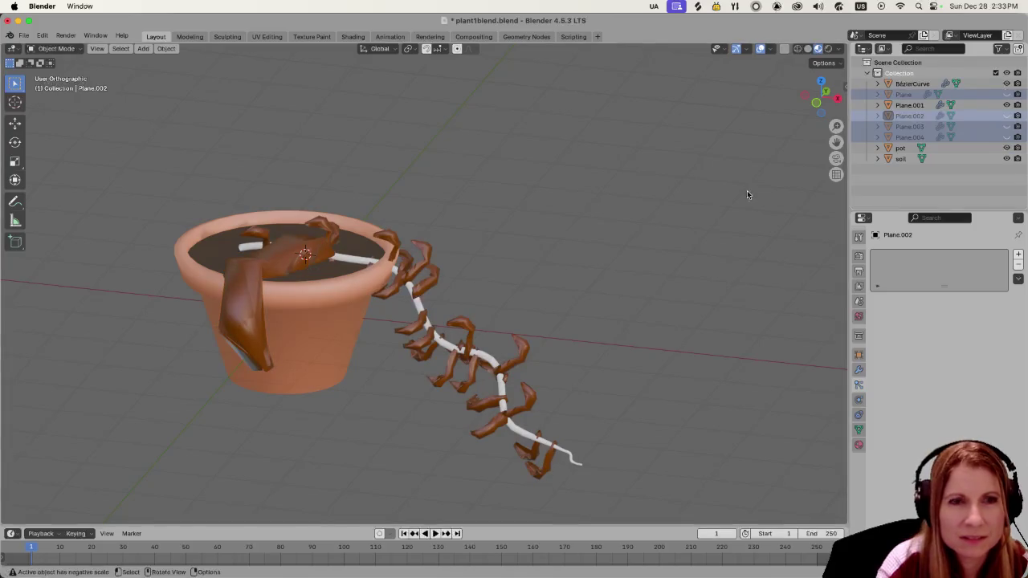
Step: Hide the remaining Plane and Plane.001 leaves and orbit to check the vine
left_click(1006, 94)
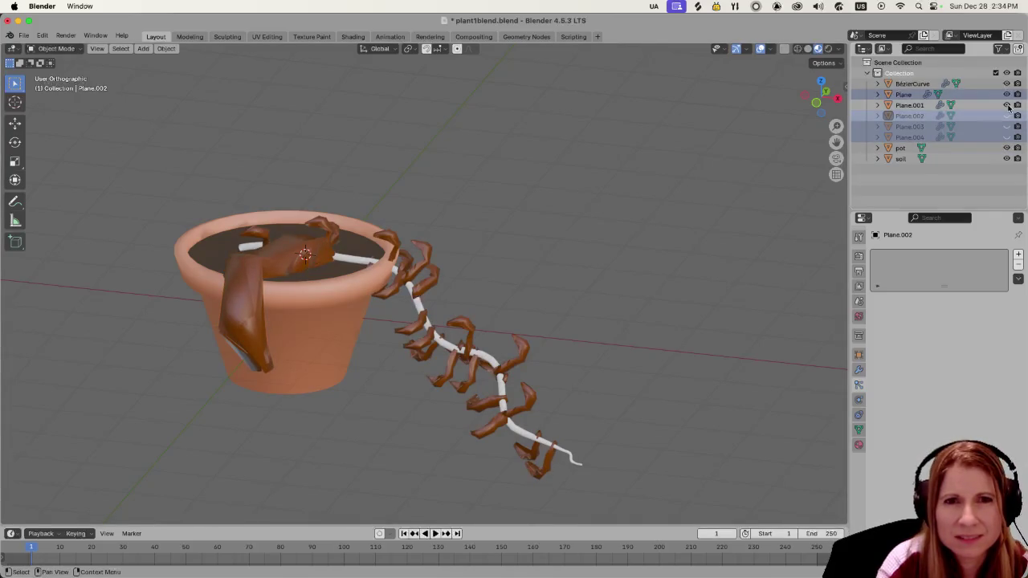
left_click(1008, 105)
left_click(1007, 105)
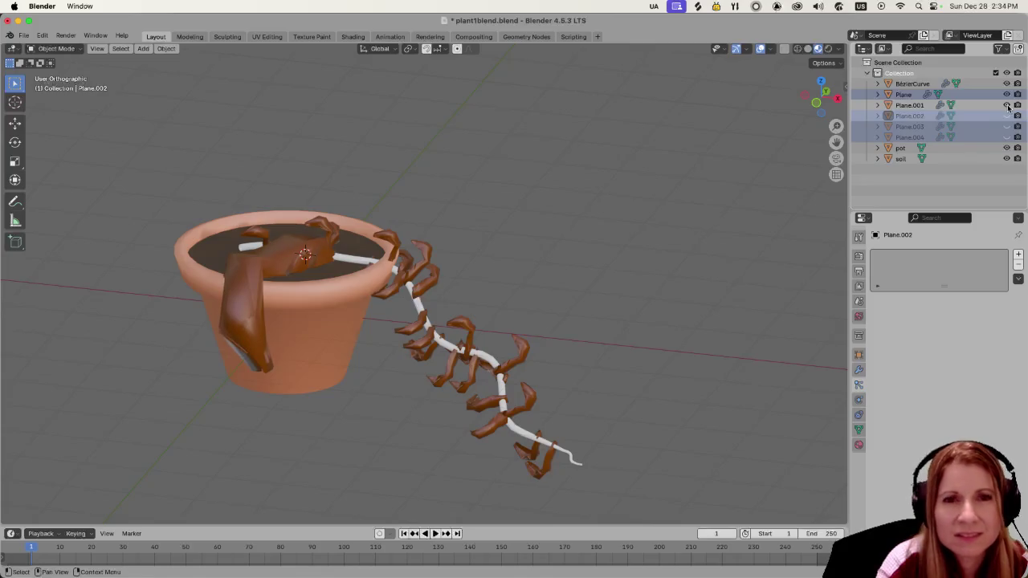
left_click(907, 105)
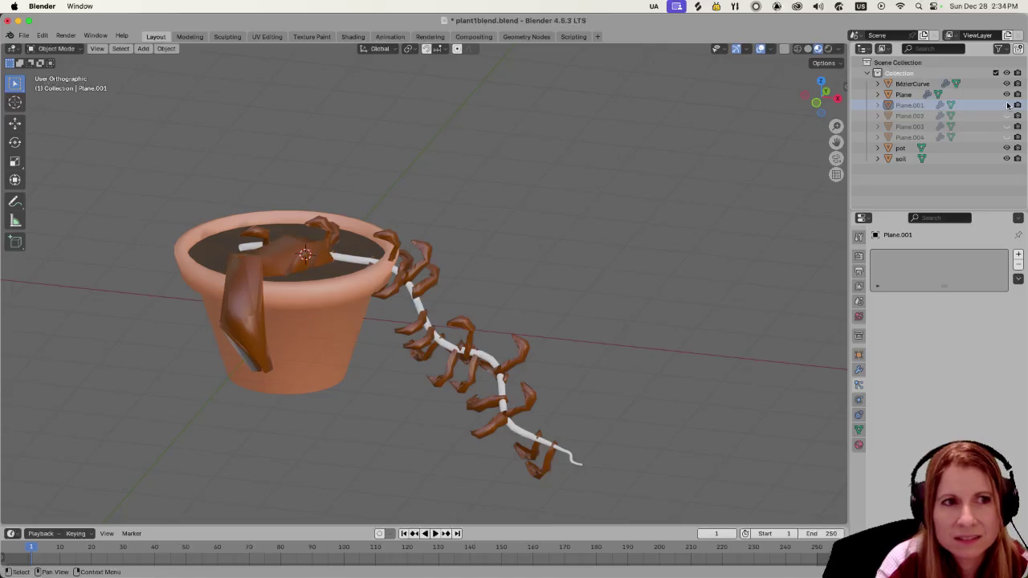
mouse_move(618, 216)
middle_mouse_down()
mouse_move(580, 242)
mouse_move(707, 196)
middle_mouse_up()
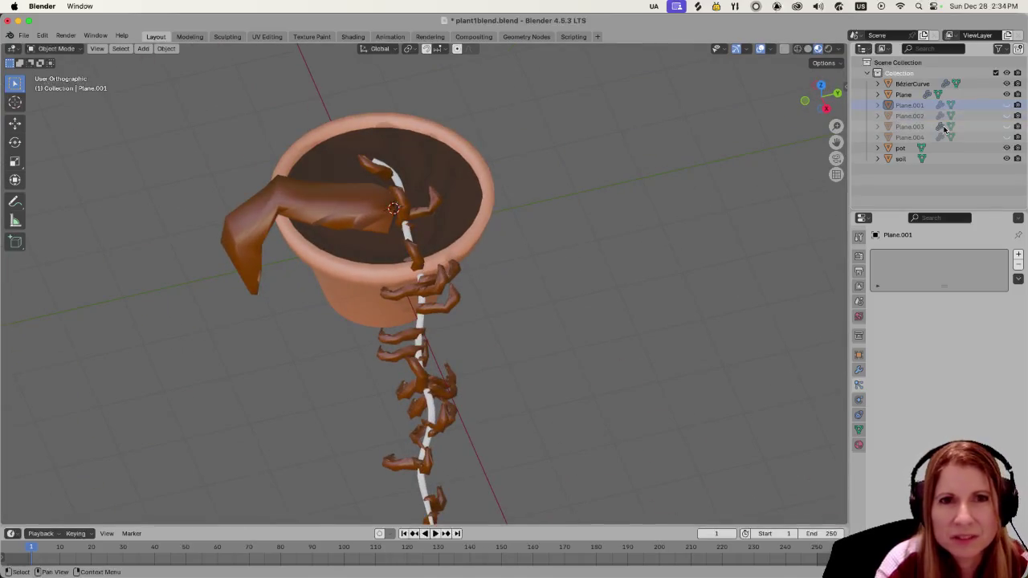
left_click(1006, 94)
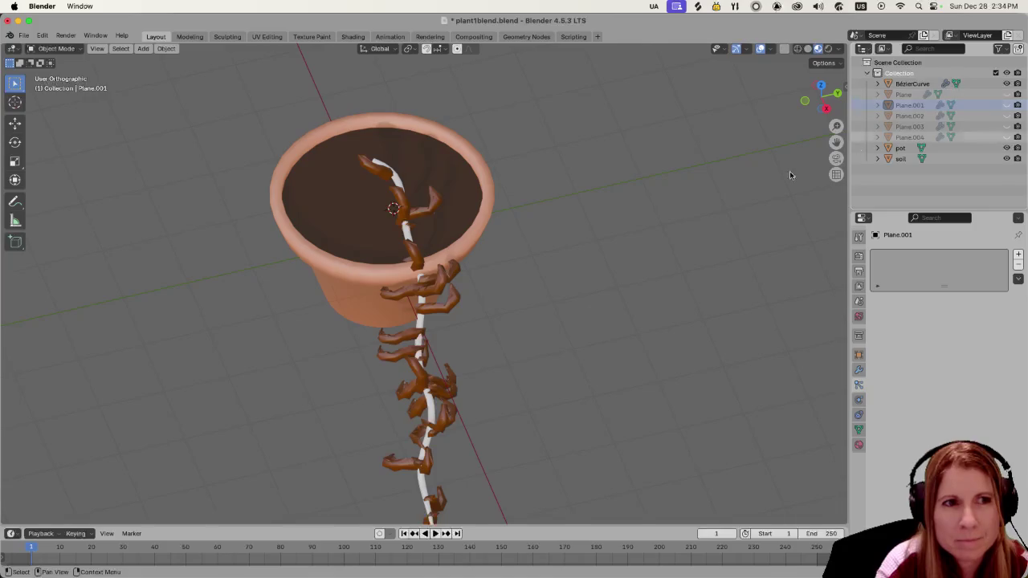
middle_click_drag(578, 260, 654, 238)
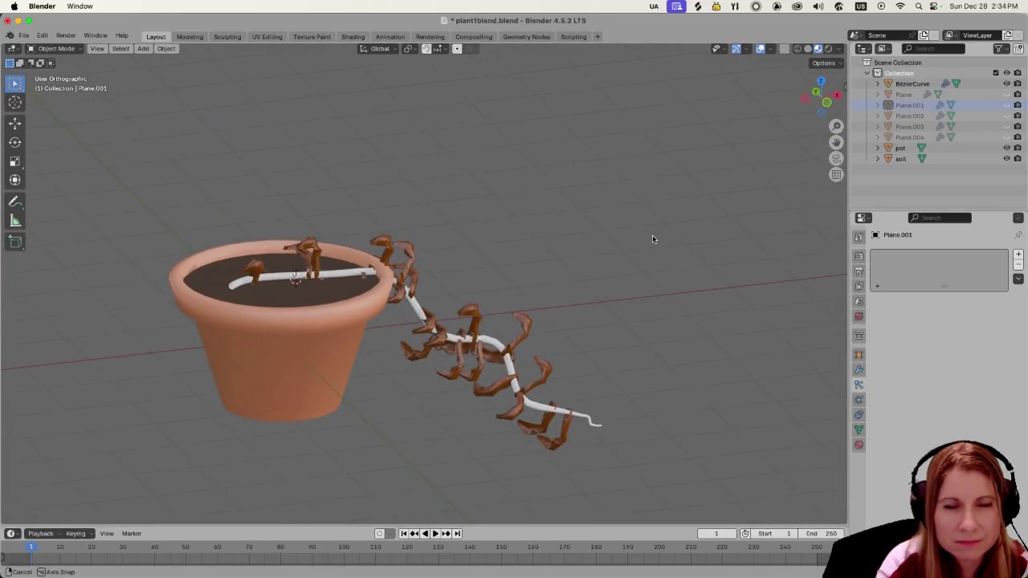
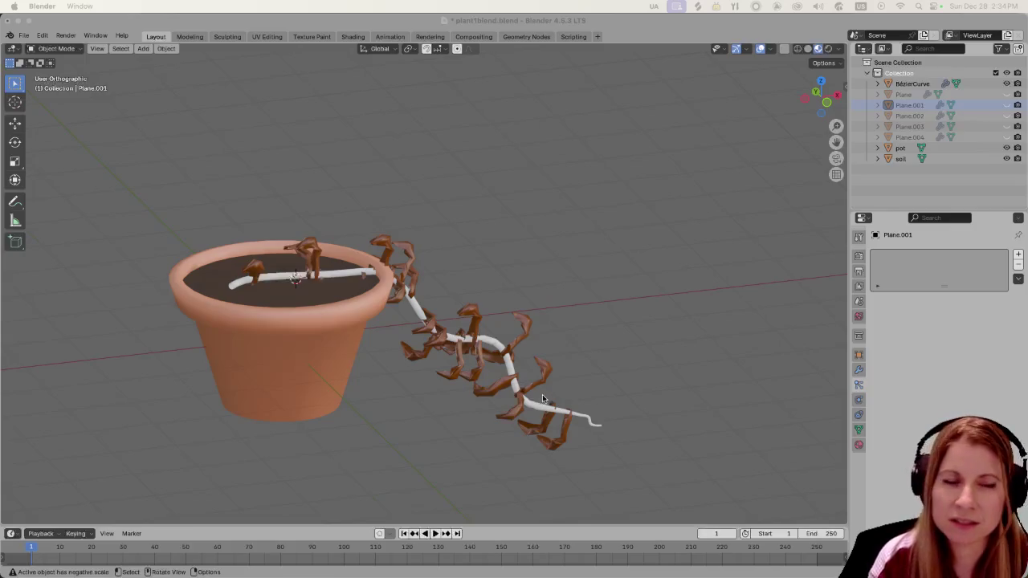
Step: Select the BezierCurve vine, zoom in on it, and enter Edit Mode
left_click(490, 343)
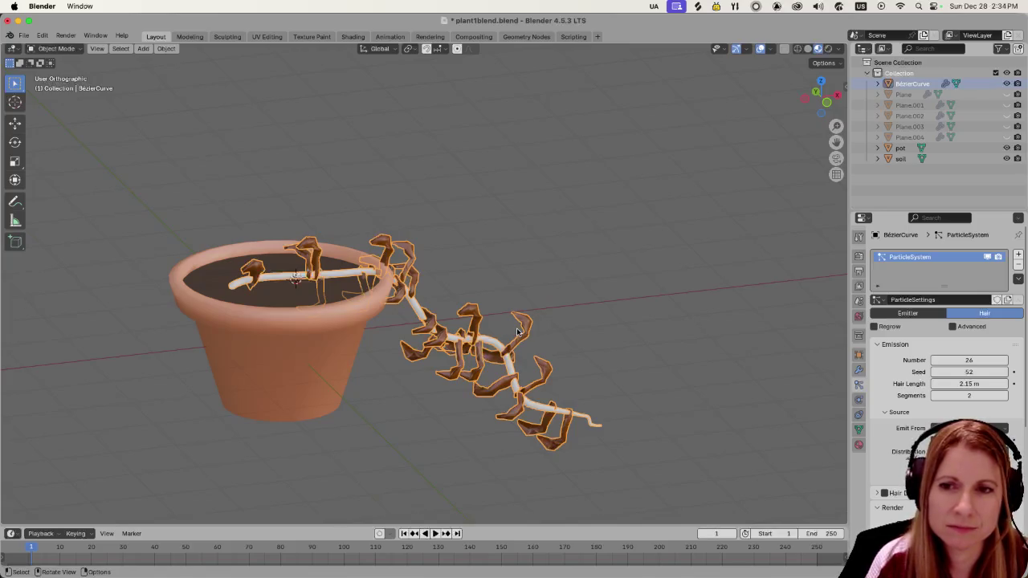
scroll(514, 332, "up", 2)
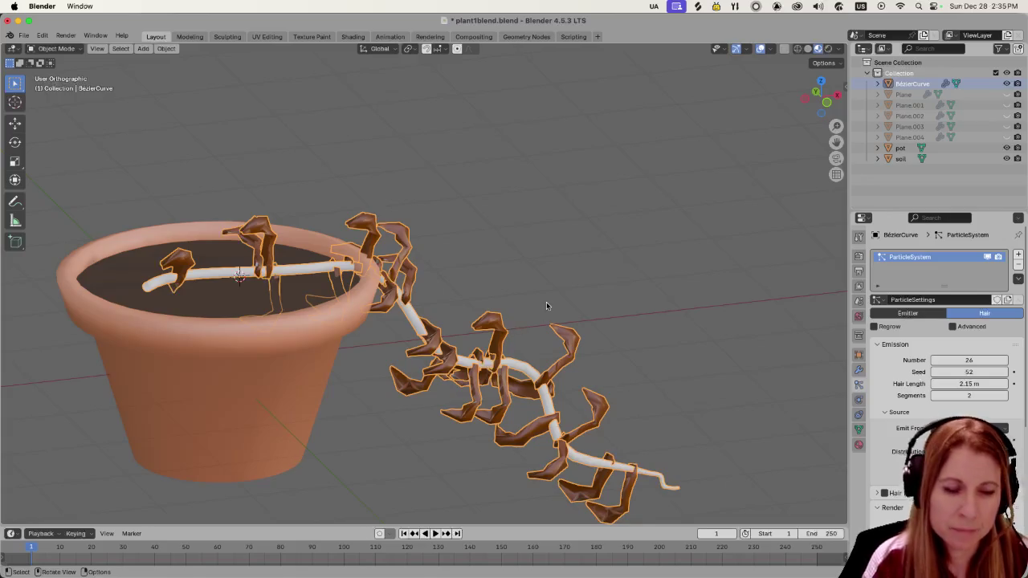
key("Tab")
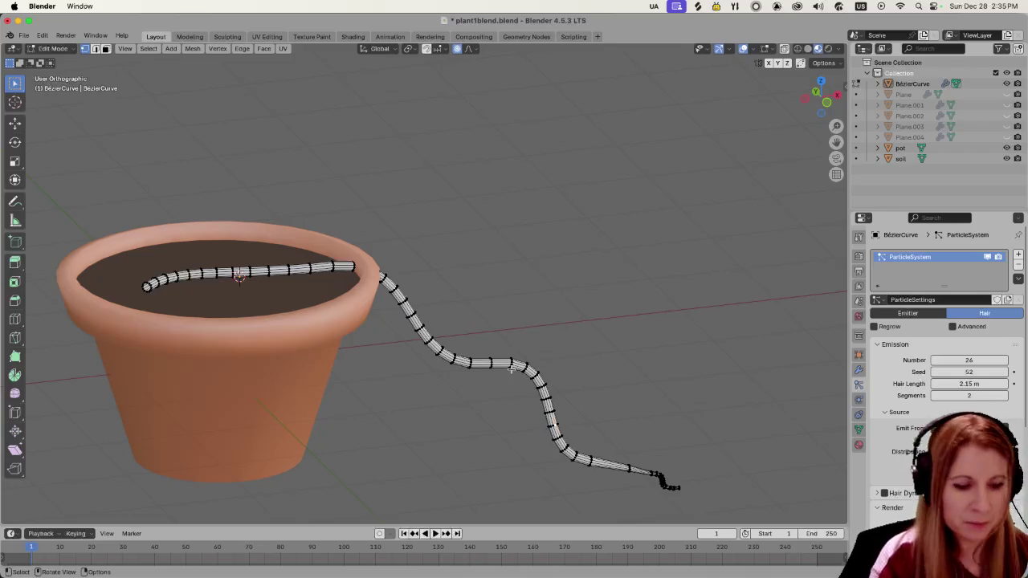
Step: Return the vine to Object Mode and orbit to view the pot from lower down and from above
key("Tab")
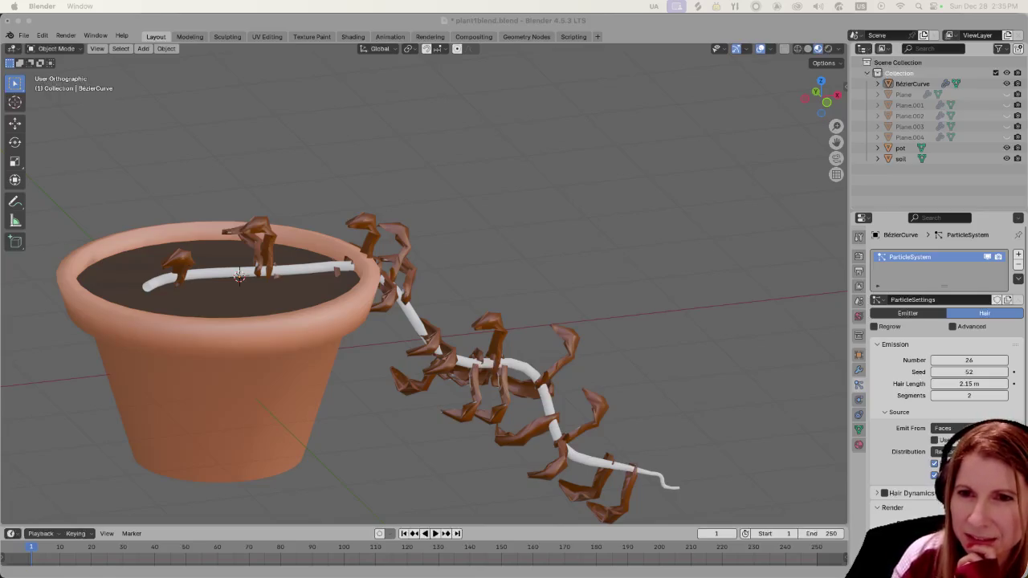
left_click(562, 285)
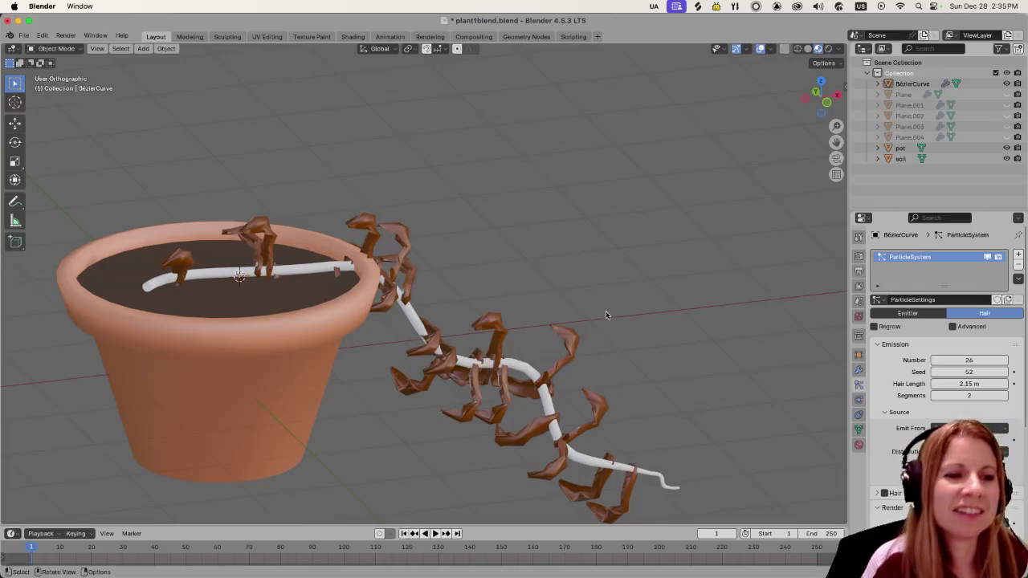
middle_click_drag(537, 312, 536, 314)
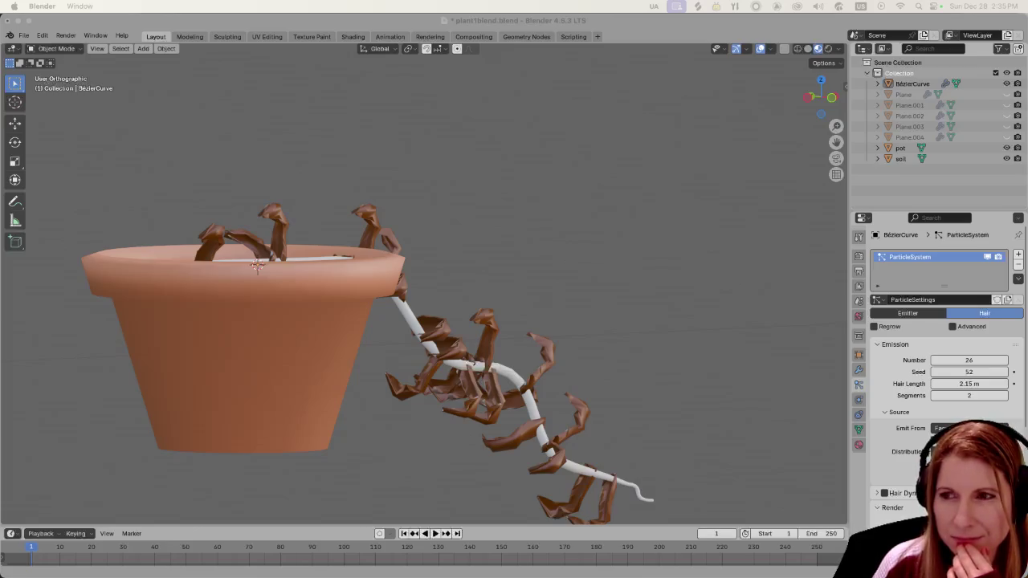
mouse_move(564, 281)
middle_mouse_down()
mouse_move(541, 321)
mouse_move(606, 310)
mouse_move(587, 317)
middle_mouse_up()
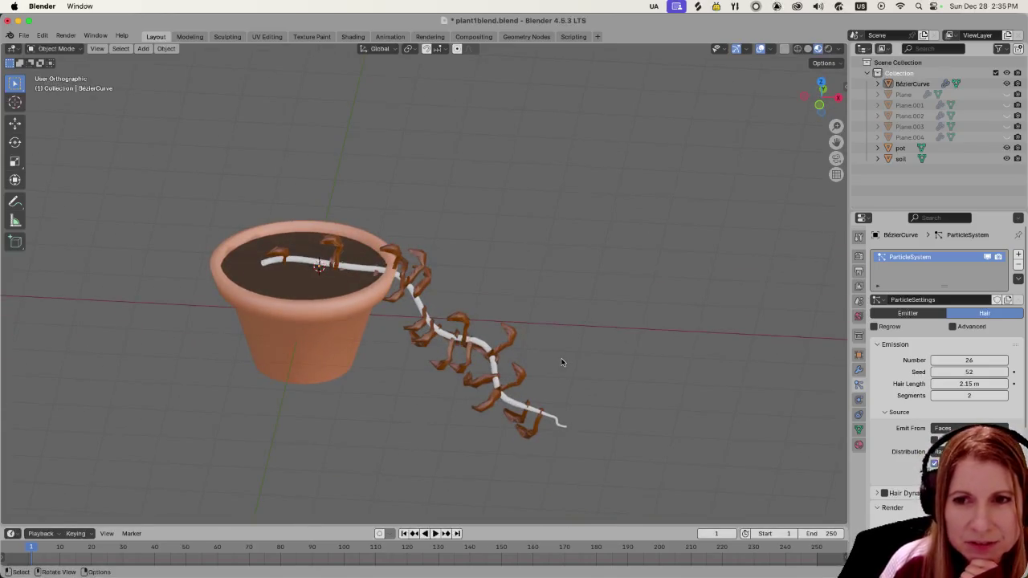
left_click(476, 329)
scroll(474, 363, "up", 2)
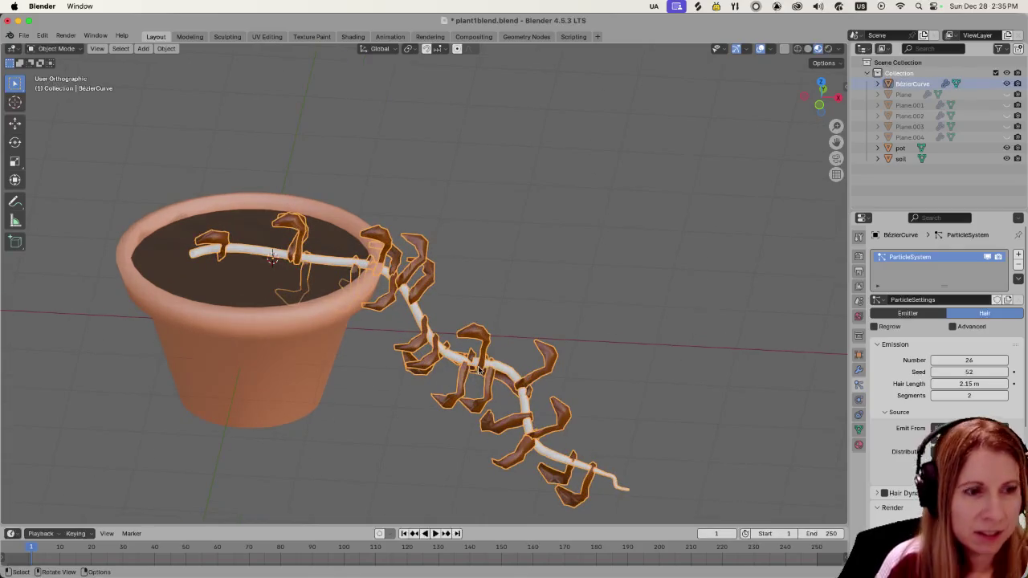
right_click(478, 370)
left_click(519, 368)
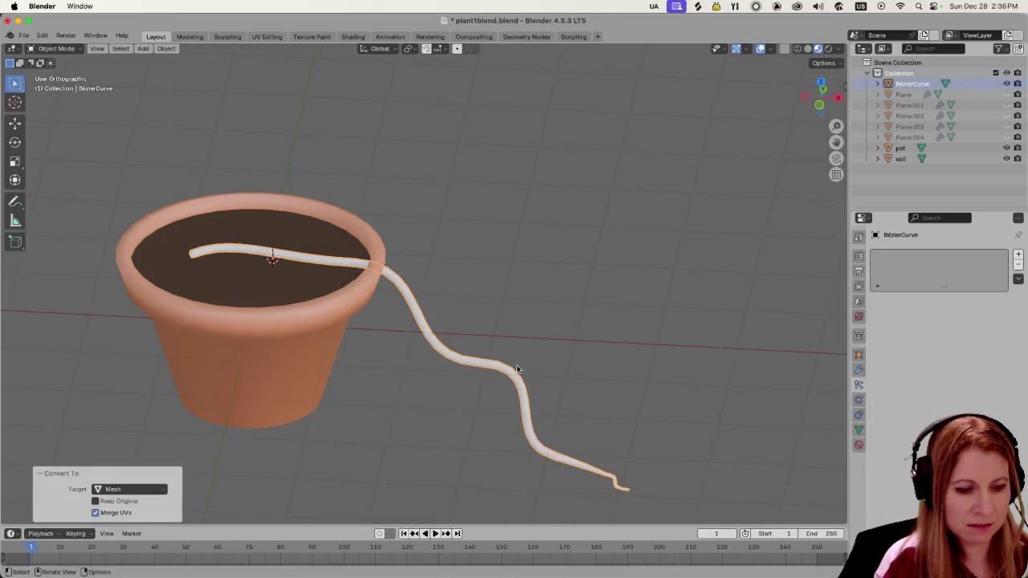
scroll(517, 369, "down", 2)
key("super+z")
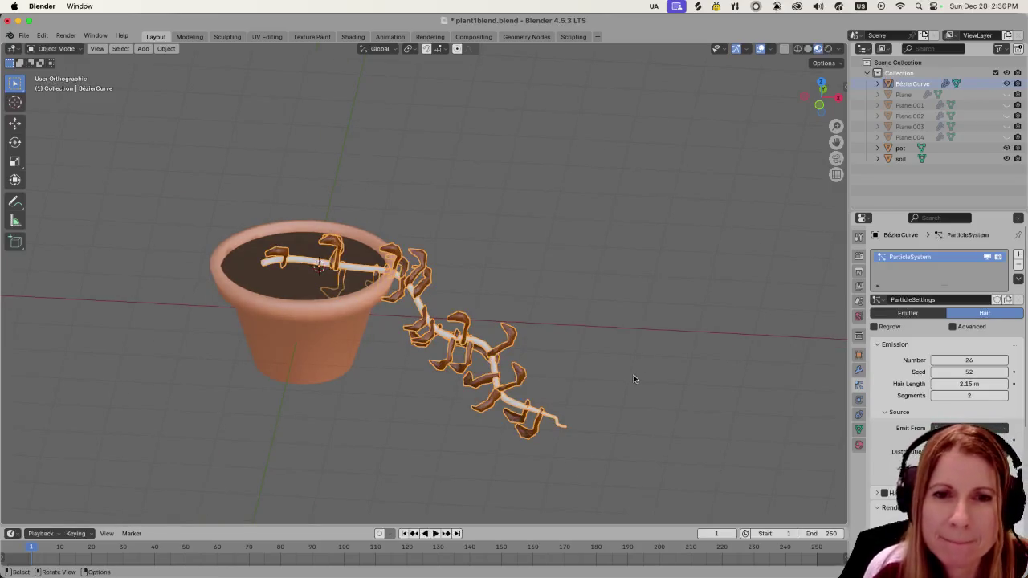
left_click(655, 323)
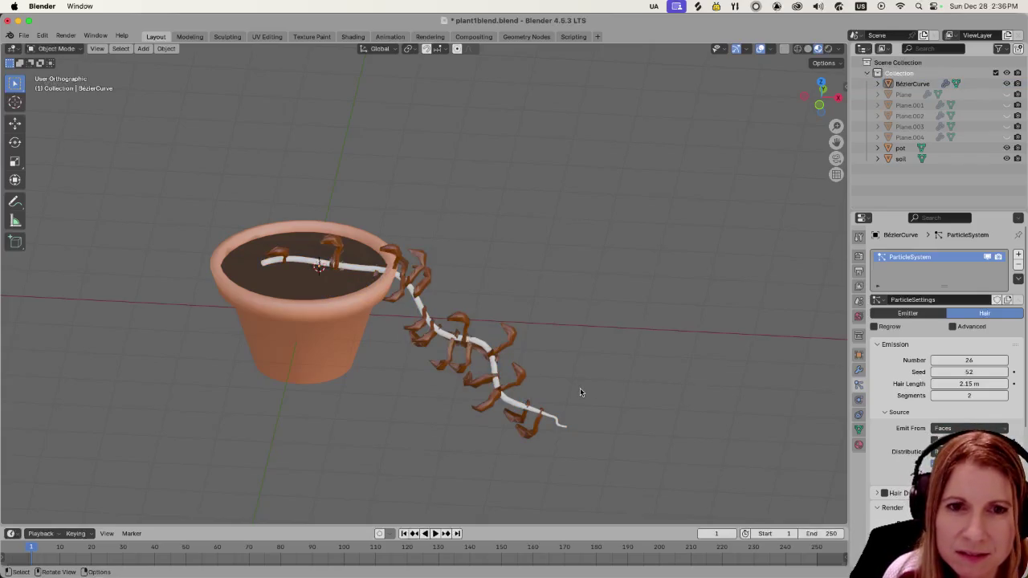
scroll(940, 361, "down", 3)
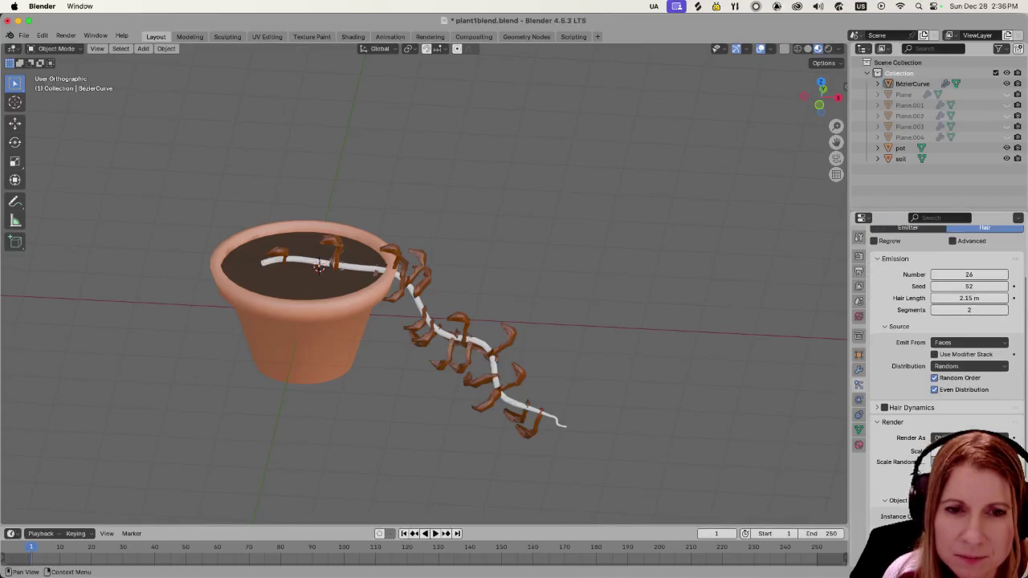
scroll(939, 362, "up", 3)
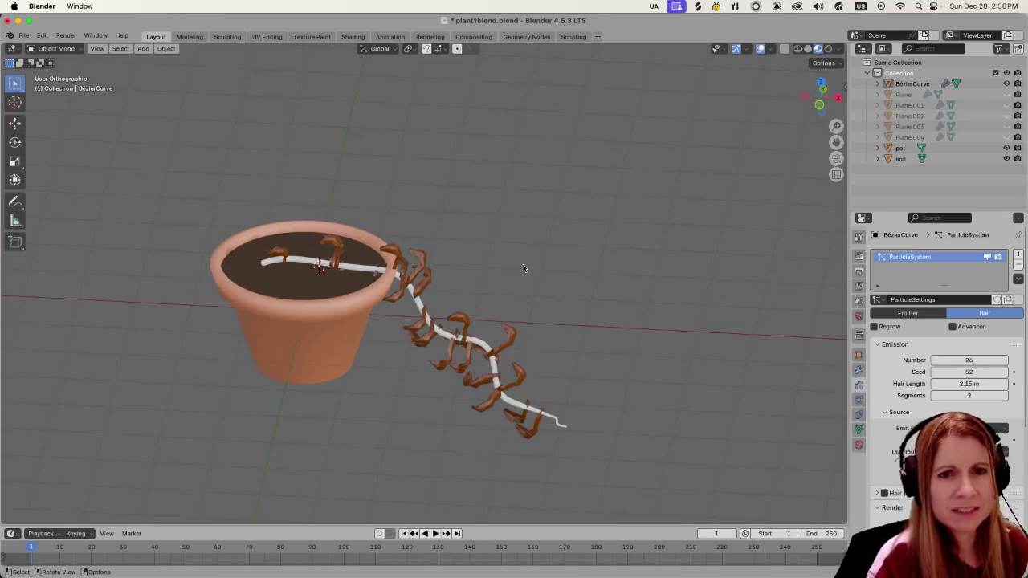
scroll(381, 418, "up", 3)
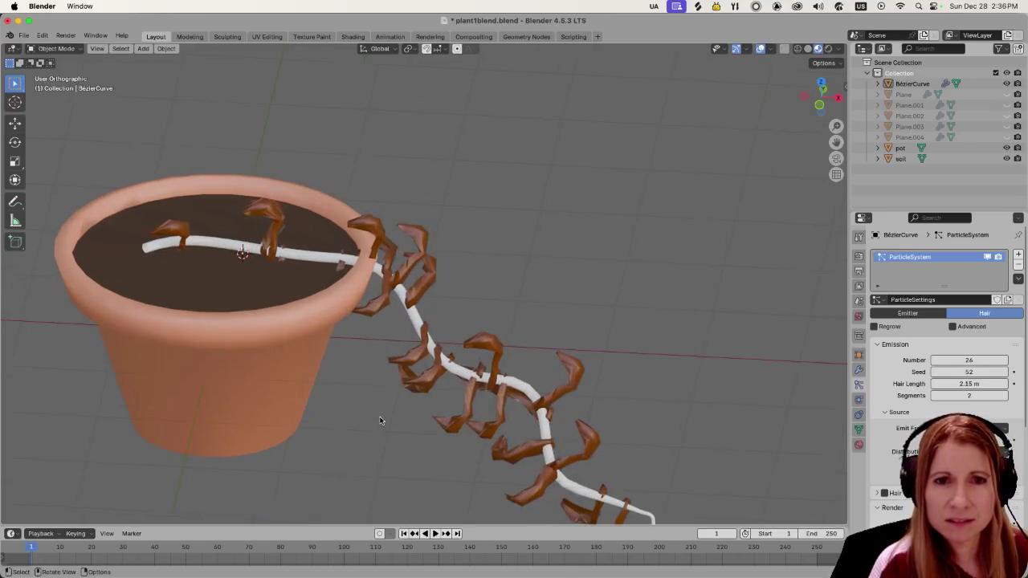
scroll(378, 416, "down", 3)
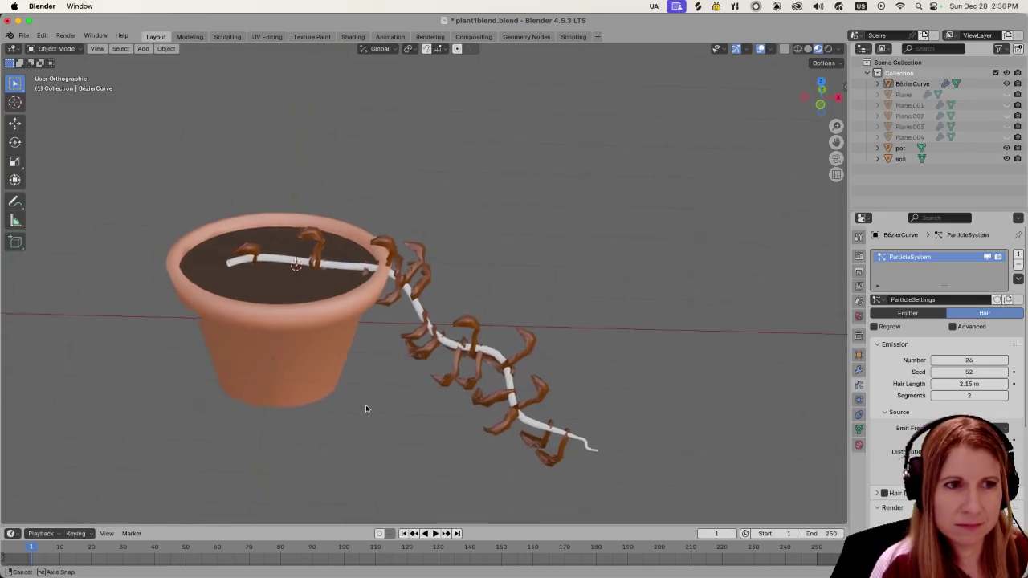
Step: Bend the stem by moving a point at the rim and one inside the pot with proportional editing
middle_click_drag(364, 404, 373, 404)
key("Tab")
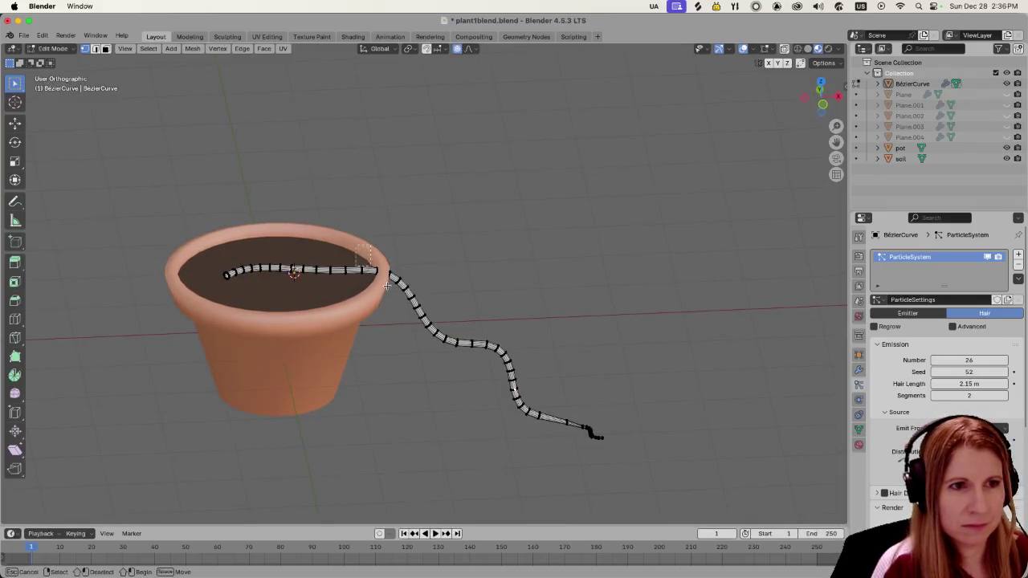
left_click(408, 303)
key("g")
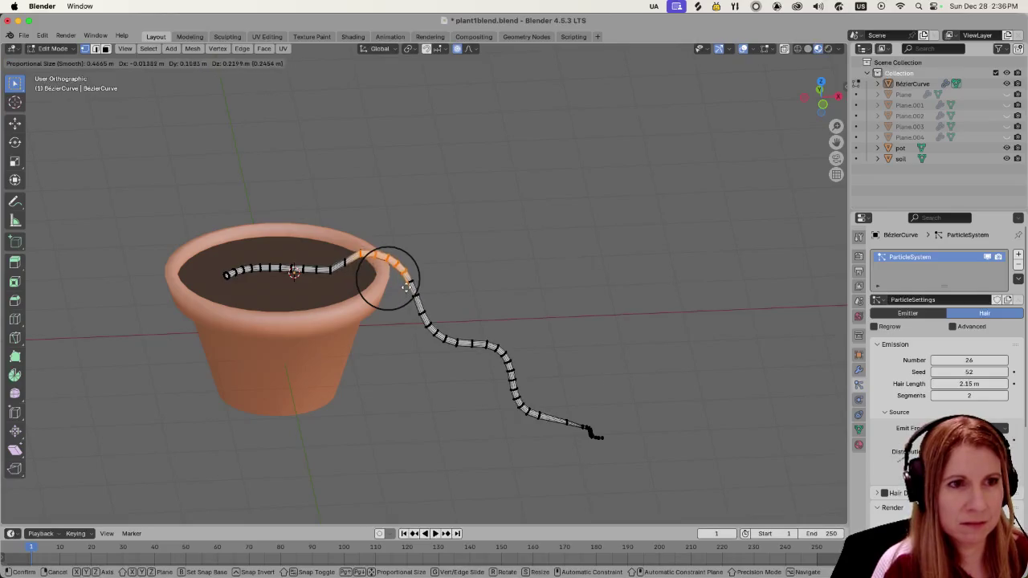
left_click(405, 281)
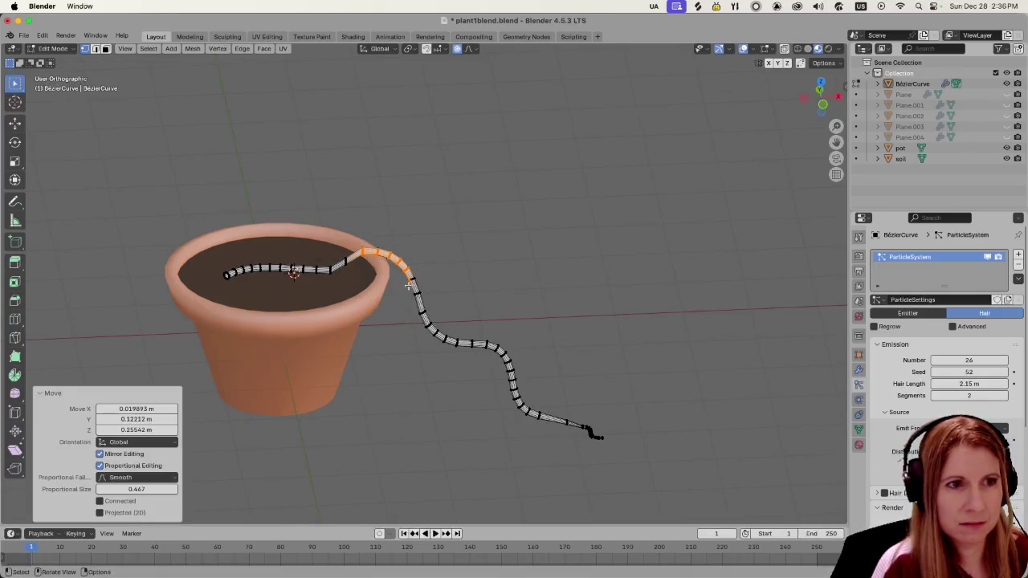
left_click(327, 269)
key("g")
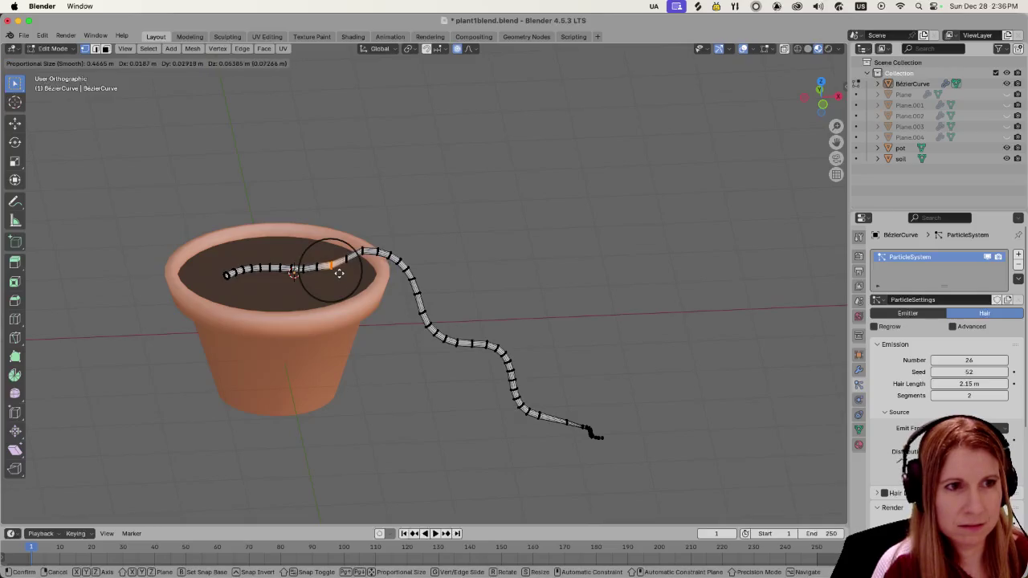
left_click(340, 273)
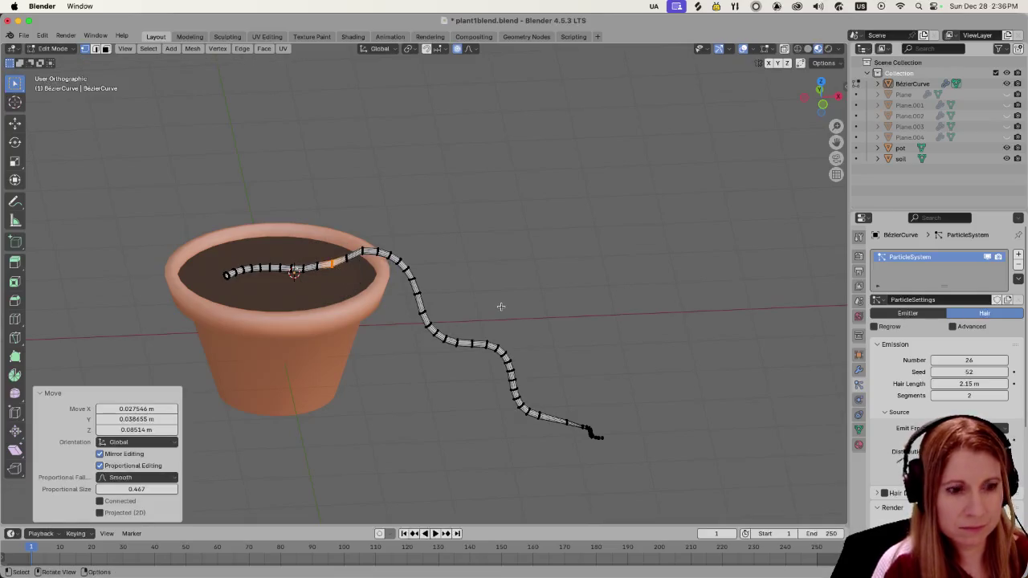
left_click(529, 287)
key("Tab")
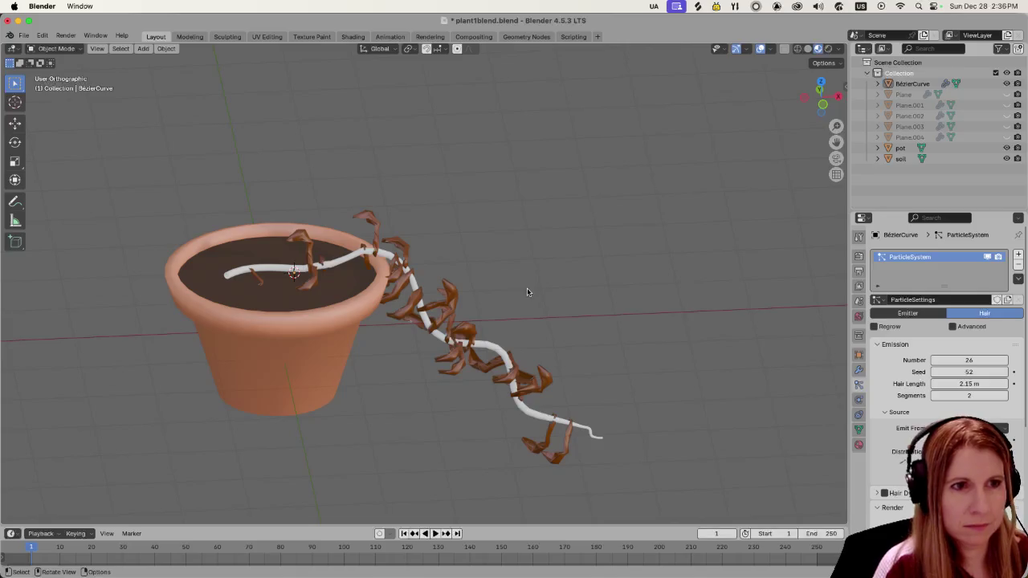
Step: Orbit to check the stem, reselect the leafy vine, and bring up the Apply menu
mouse_move(633, 318)
middle_mouse_down()
mouse_move(683, 297)
mouse_move(669, 327)
middle_mouse_up()
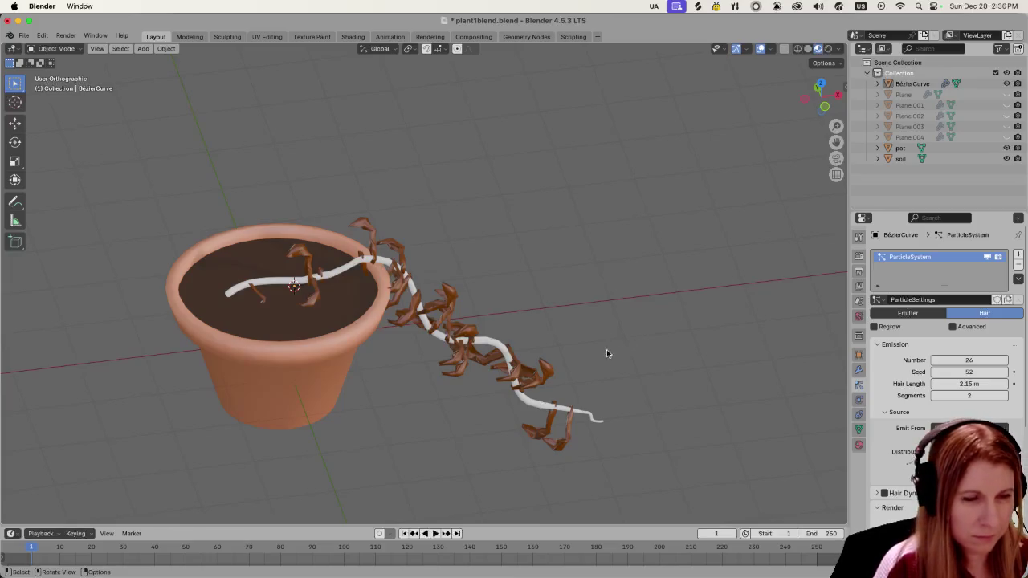
key("a")
left_click(587, 375)
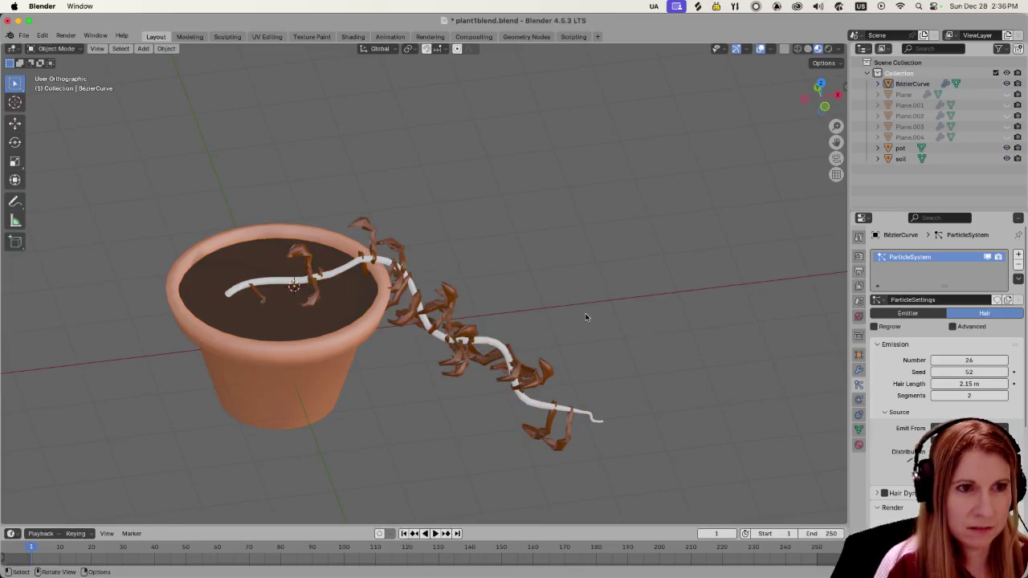
left_click(511, 358)
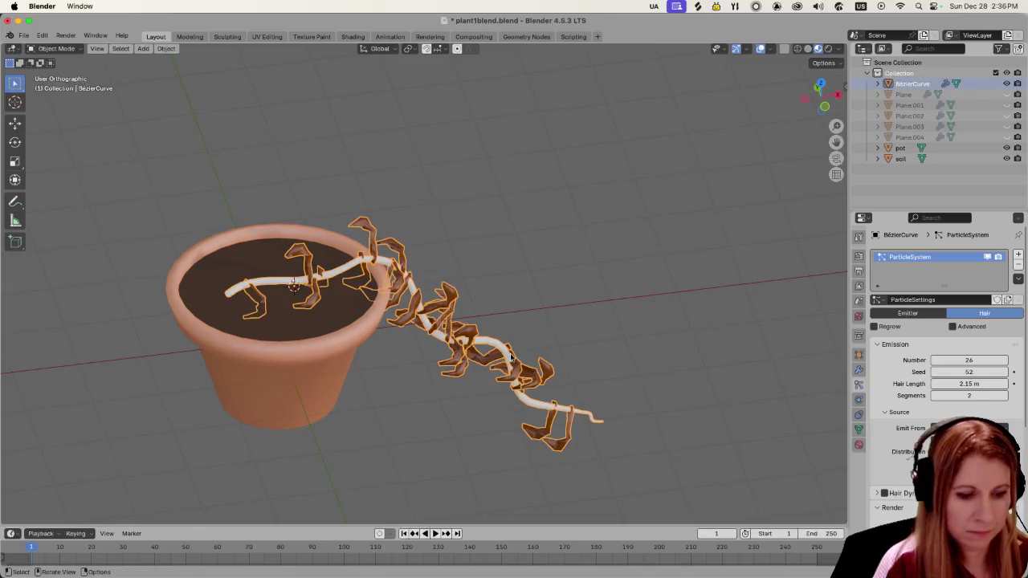
key("ctrl+a")
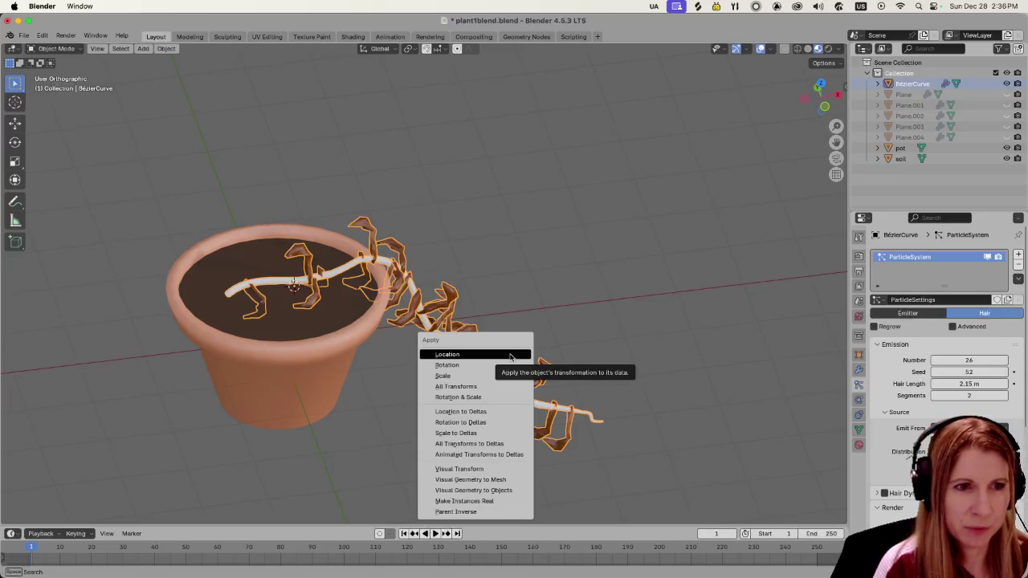
Step: Apply Make Instances Real to turn the vine's particle leaves into separate Plane objects
left_click(505, 501)
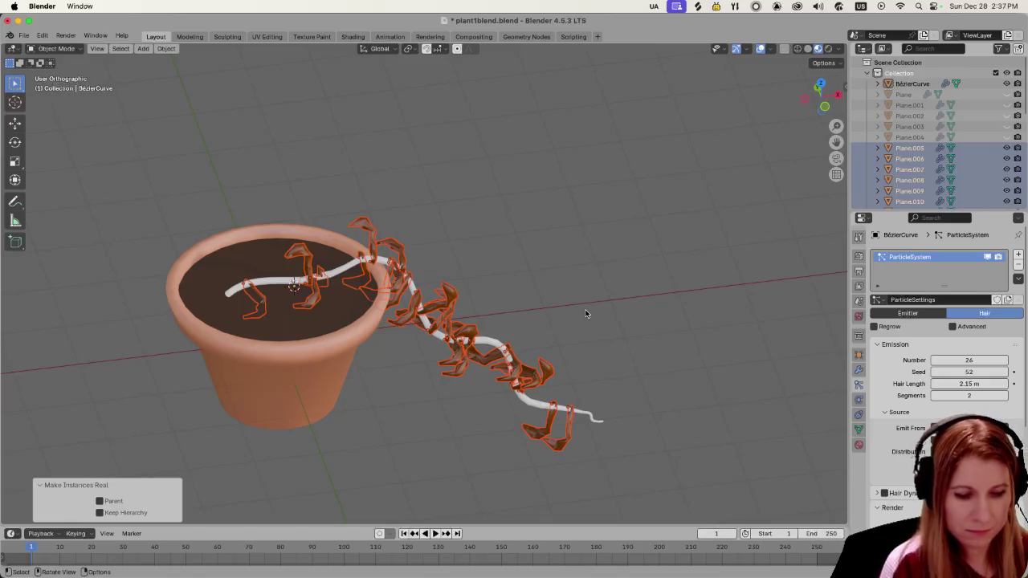
key("ctrl+j")
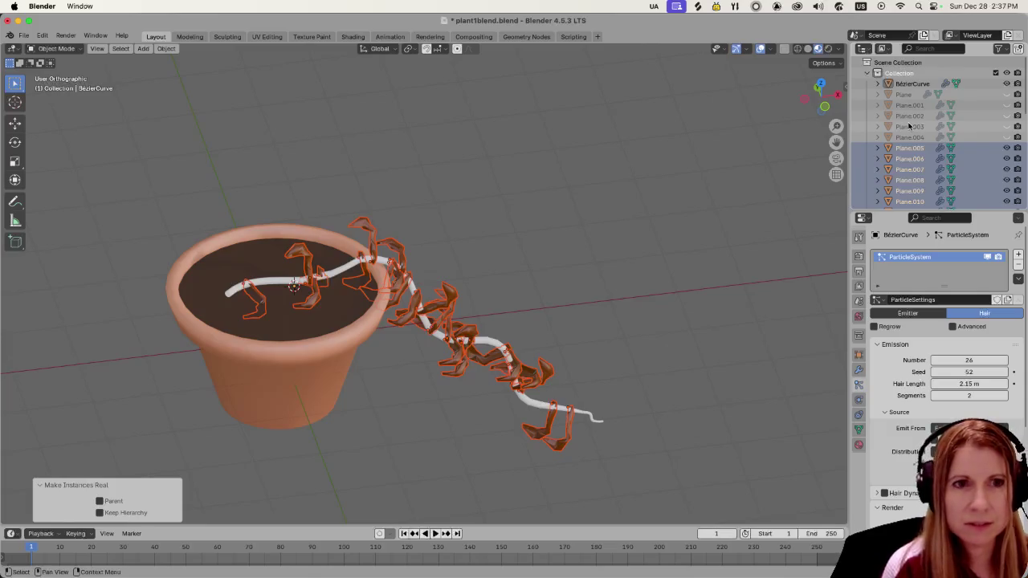
left_click(627, 262)
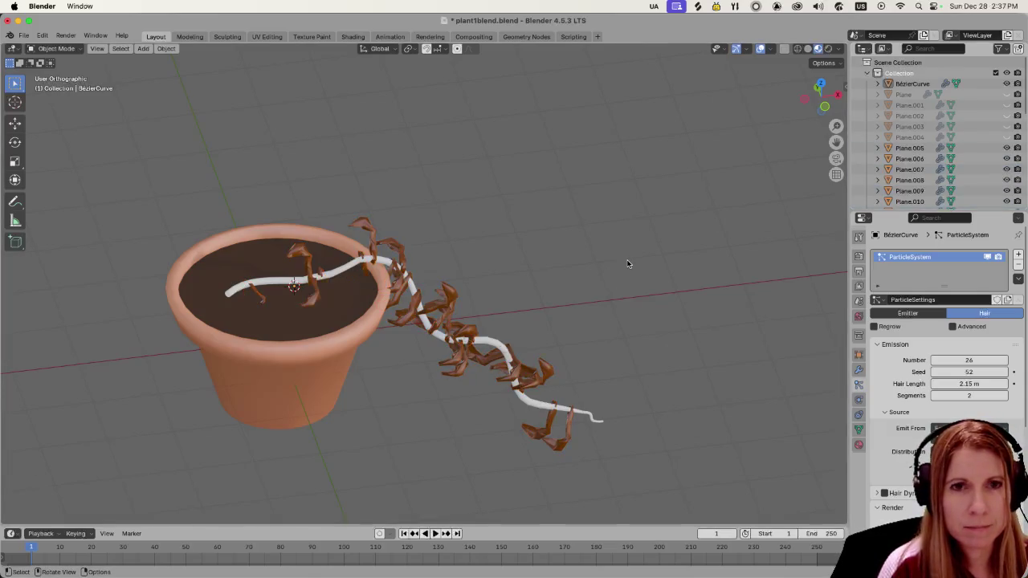
Step: Select leaf objects Plane.005 through Plane.030 in the Outliner and join them into Plane.030
left_click(909, 150)
scroll(909, 152, "down", 3)
scroll(909, 153, "down", 5)
left_click(903, 177)
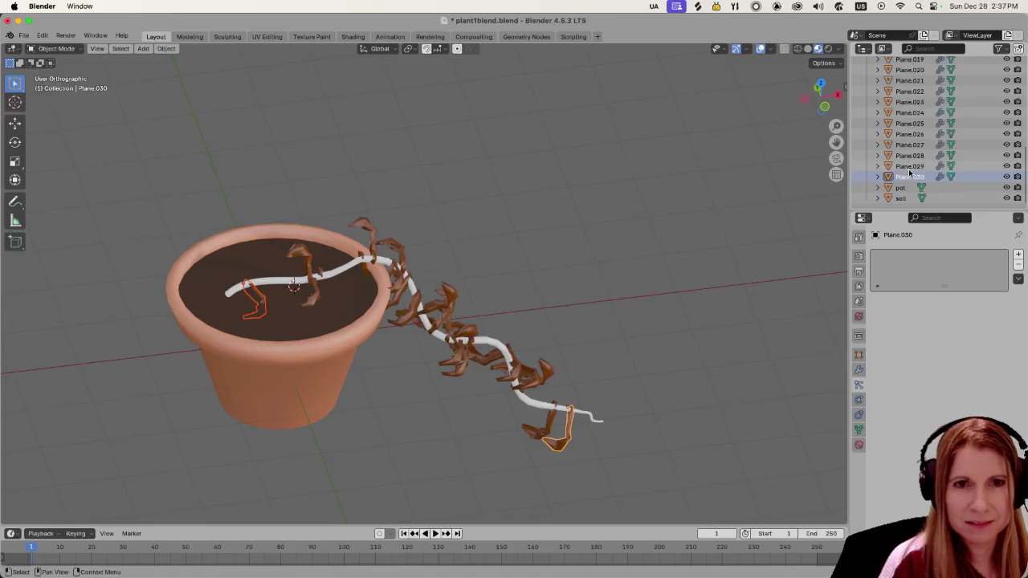
scroll(911, 169, "up", 5)
scroll(913, 161, "up", 5)
left_click(922, 127, "shift")
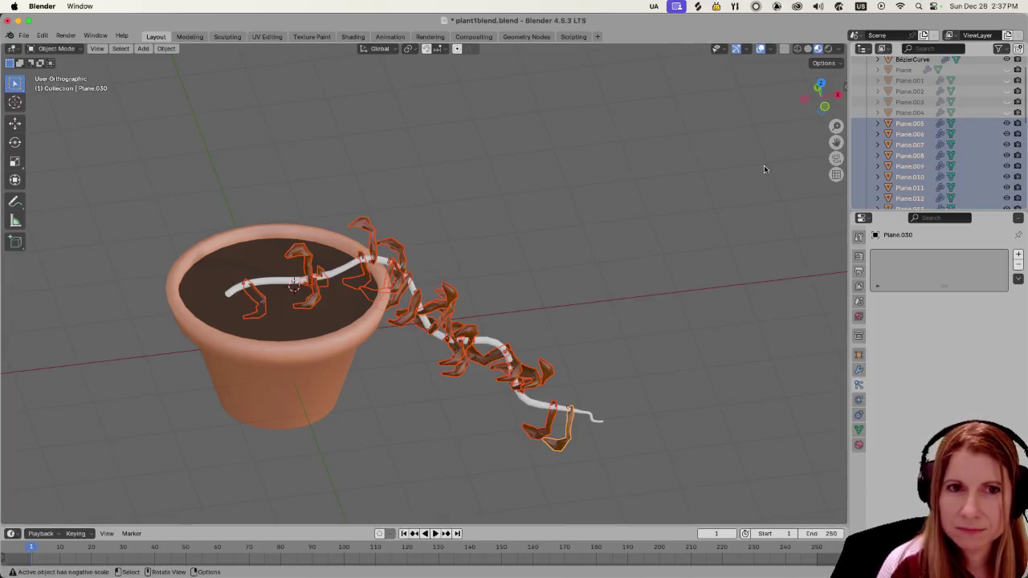
key("ctrl+j")
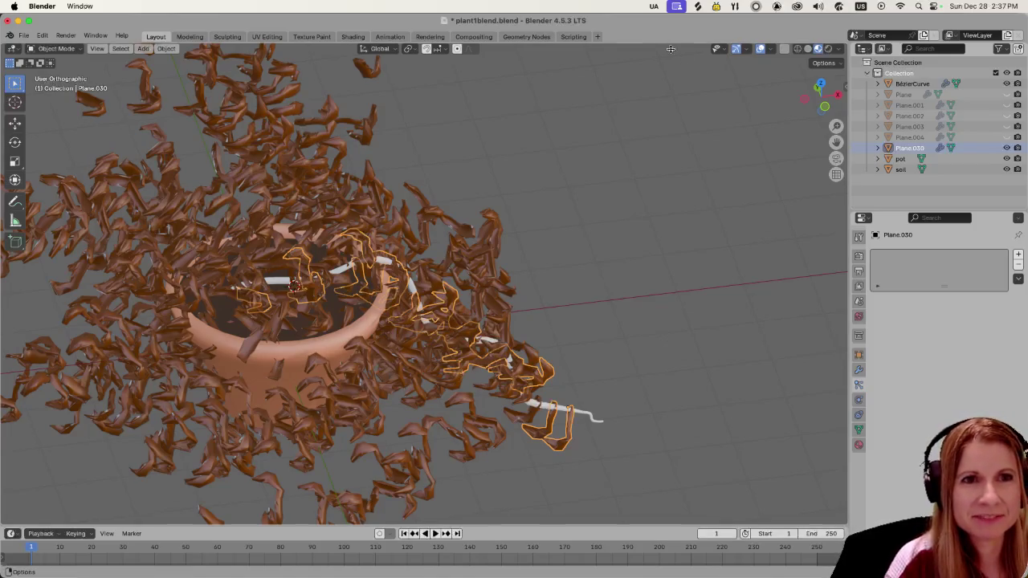
Step: Undo back to just the leaves along the stem
scroll(674, 246, "down", 3)
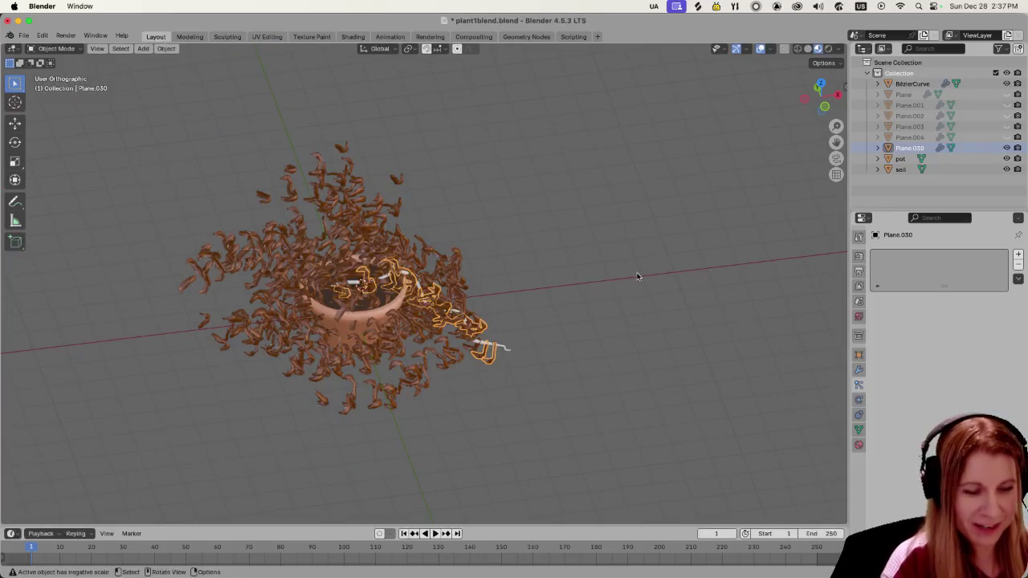
key("ctrl+i")
key("h")
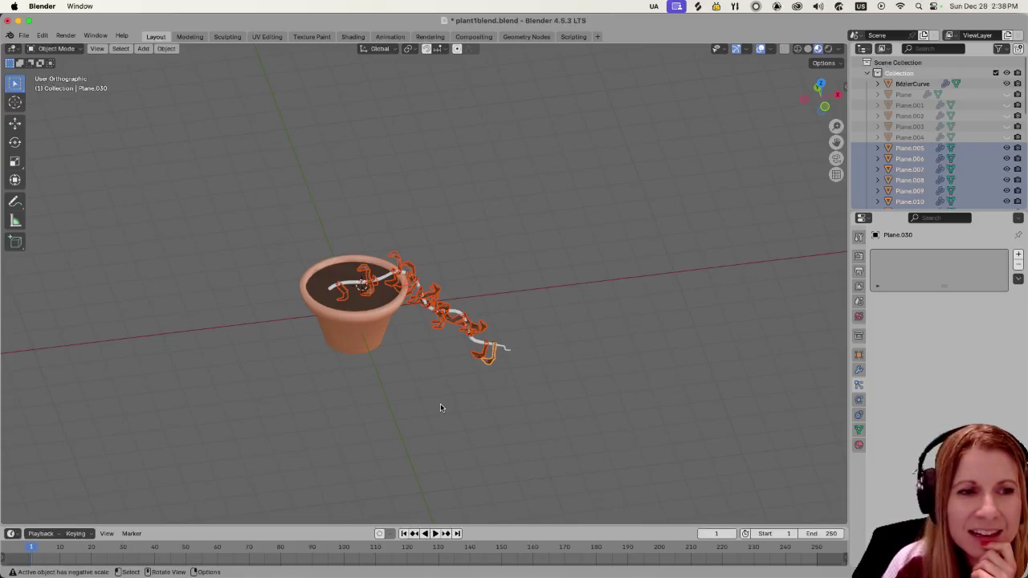
Step: Deselect the leaves and orbit to see the pot and trailing stem from another angle
scroll(440, 403, "up", 2)
left_click(566, 348)
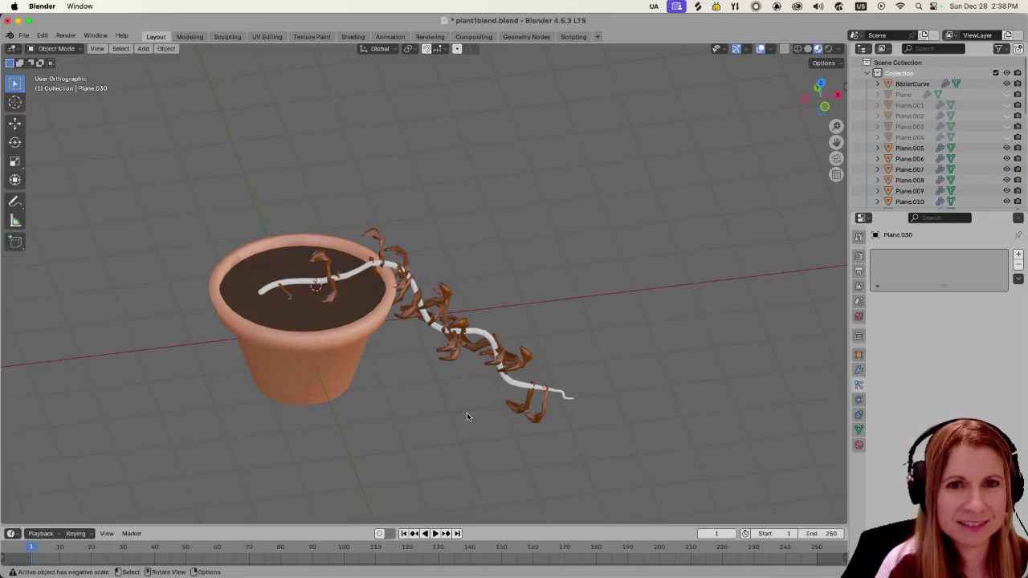
scroll(489, 362, "up", 2)
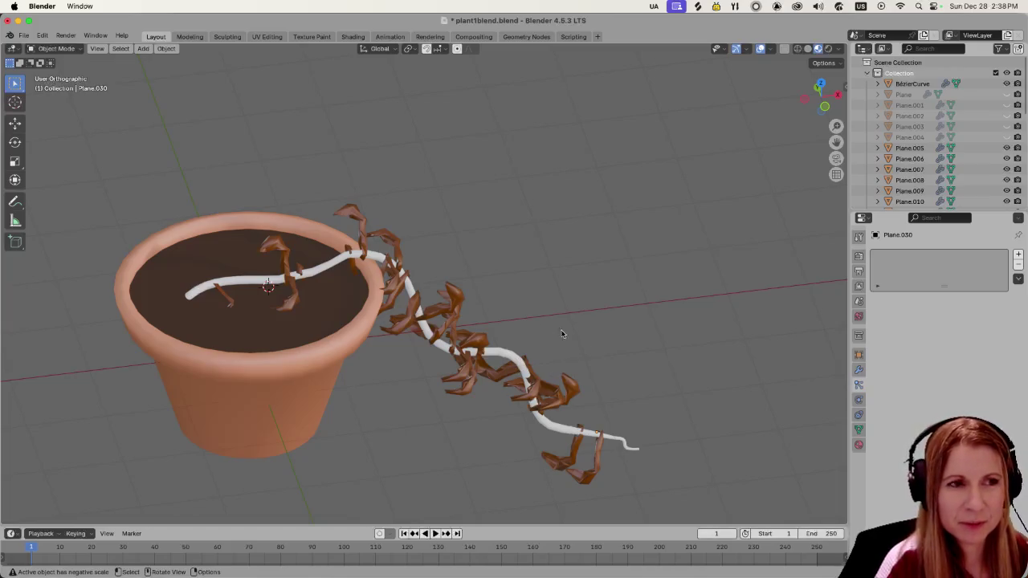
mouse_move(438, 319)
middle_mouse_down()
mouse_move(463, 330)
mouse_move(448, 338)
middle_mouse_up()
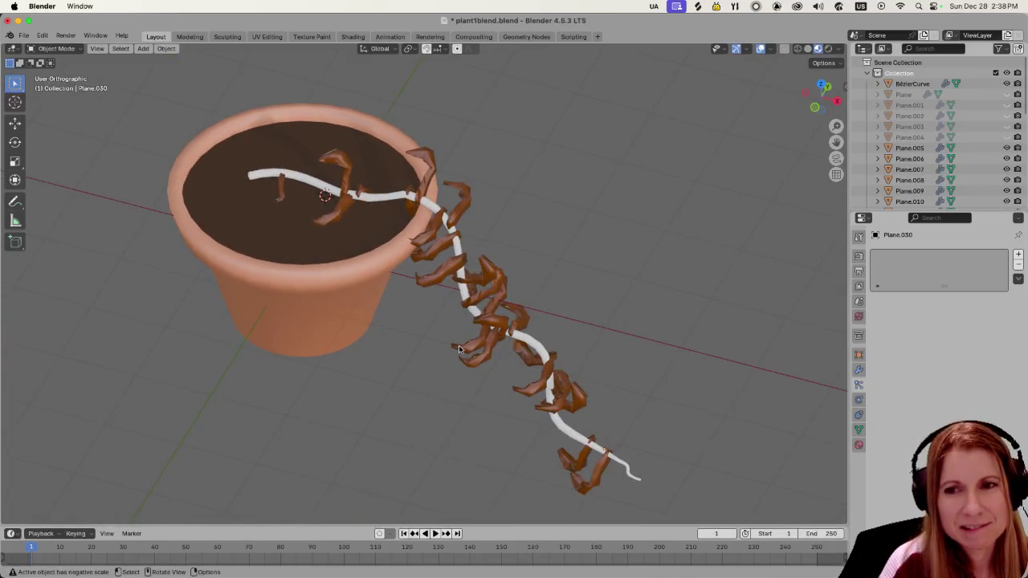
Step: Select the stem curve, review its 26 hair particles instancing Plane.004, and bring up Convert To
left_click(859, 369)
left_click(859, 384)
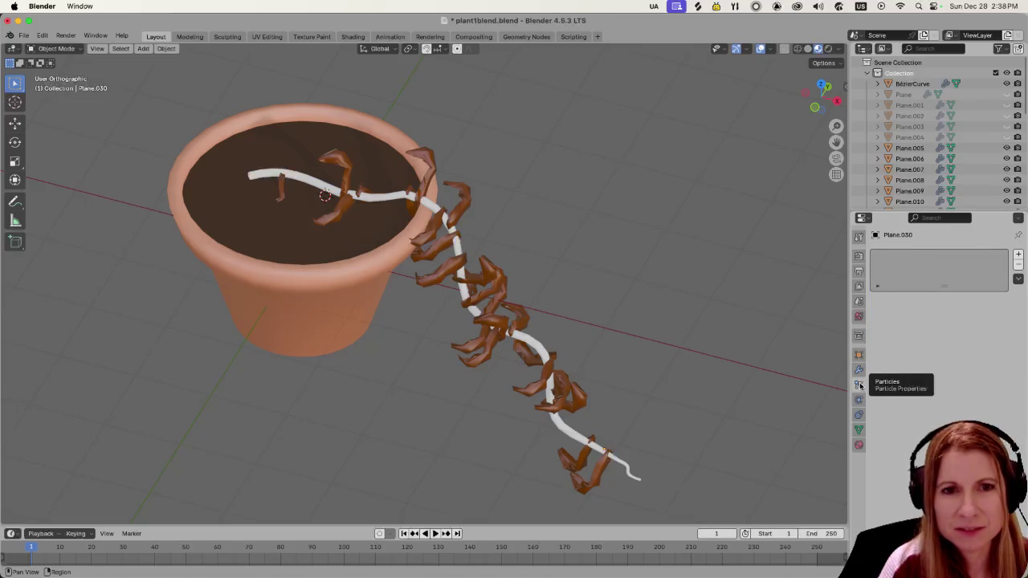
left_click(550, 354)
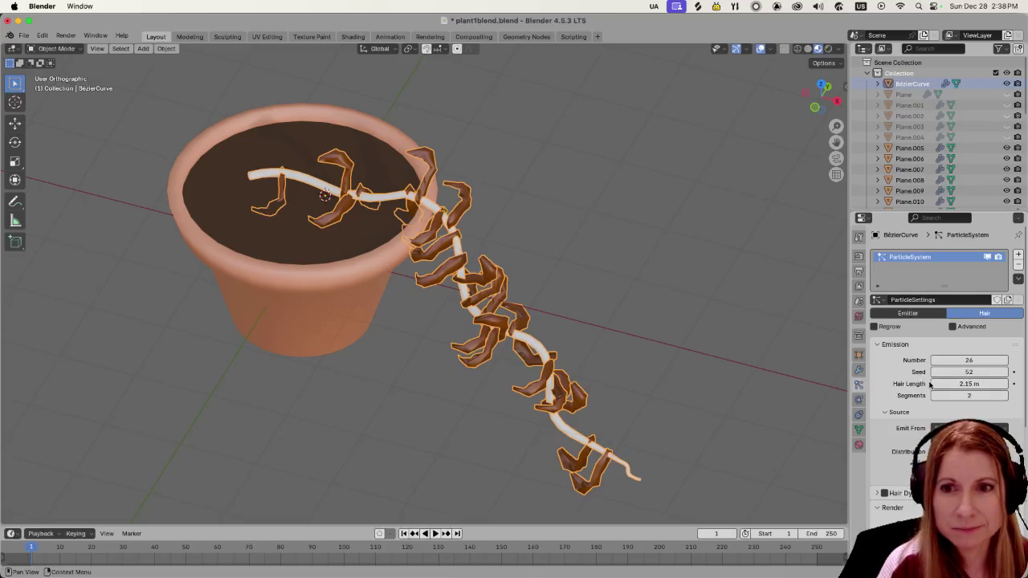
scroll(926, 386, "down", 2)
scroll(923, 392, "down", 2)
scroll(922, 393, "down", 2)
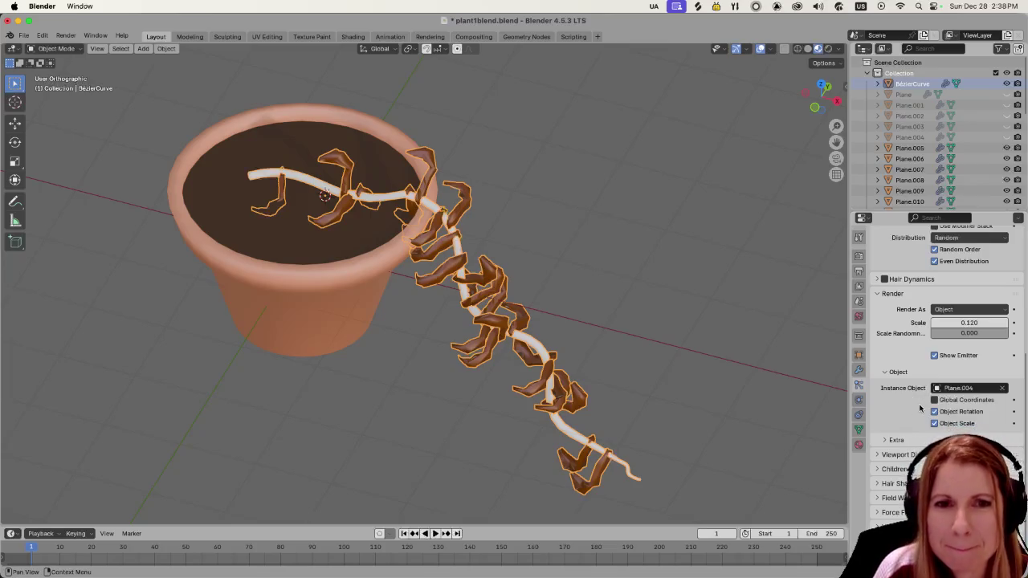
scroll(919, 406, "up", 6)
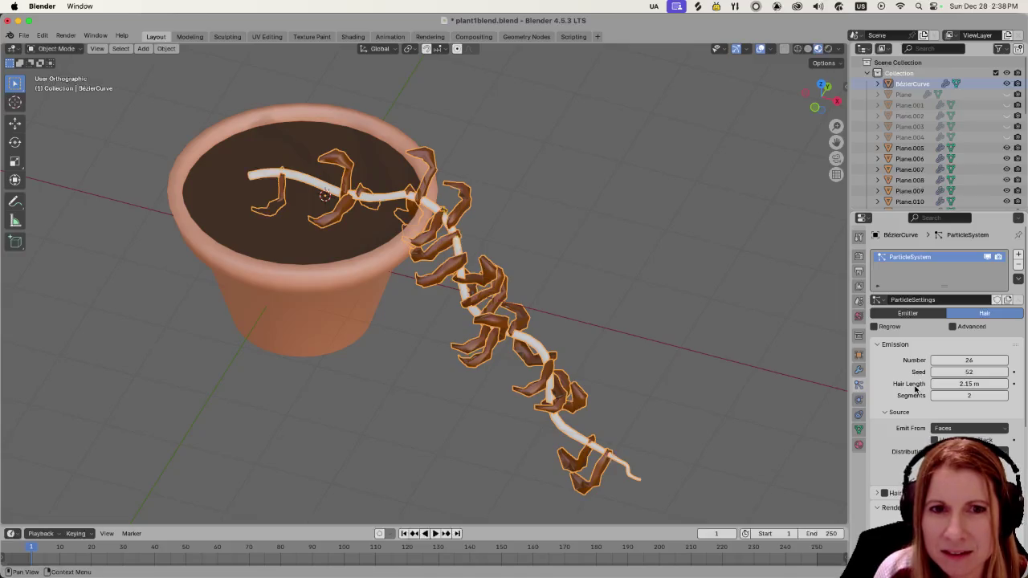
right_click(557, 390)
mouse_move(492, 387)
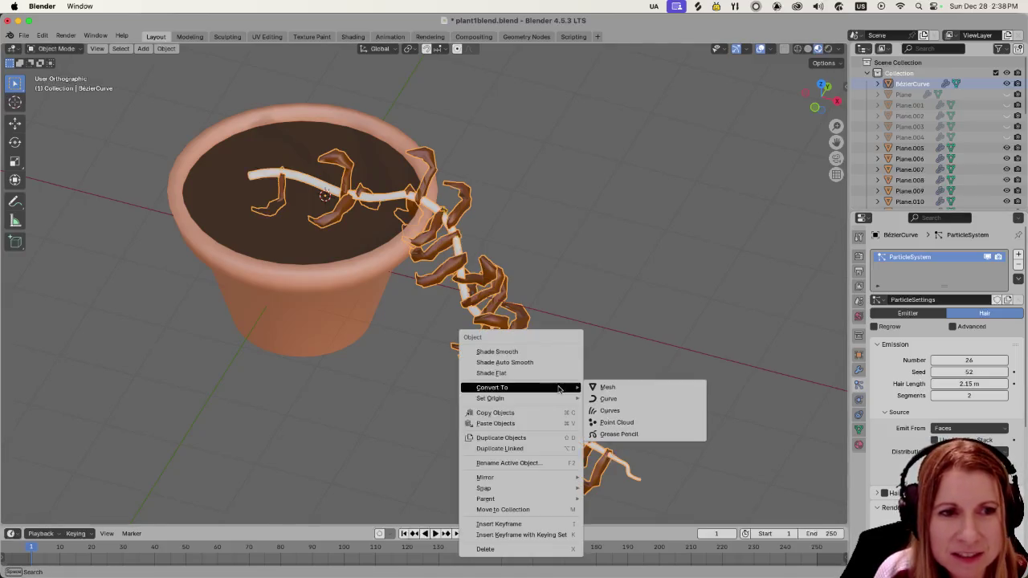
Step: Convert the stem curve to a mesh and join leaves Plane.005–Plane.030 into Plane.005
left_click(611, 388)
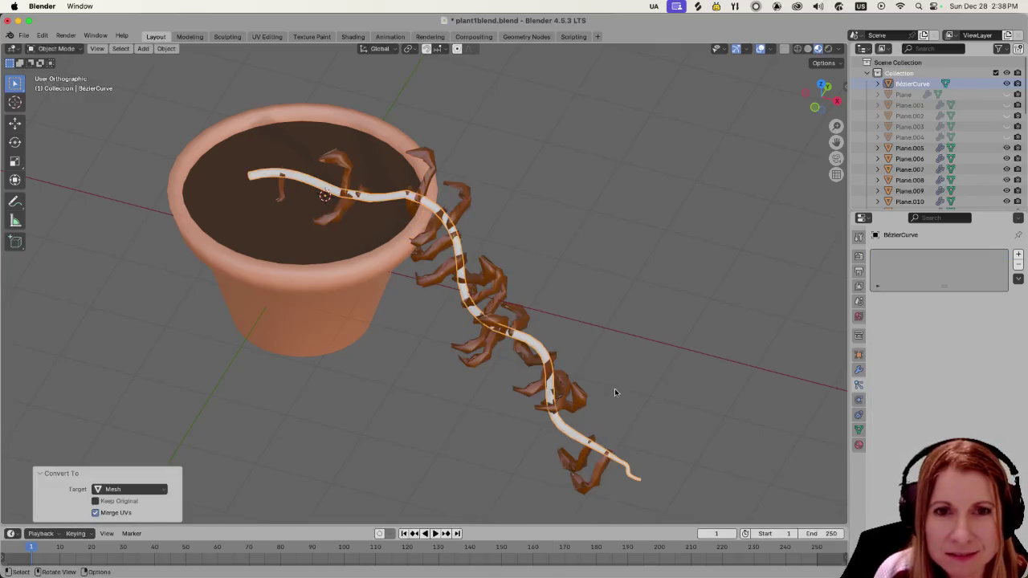
left_click(892, 148)
scroll(893, 150, "down", 10)
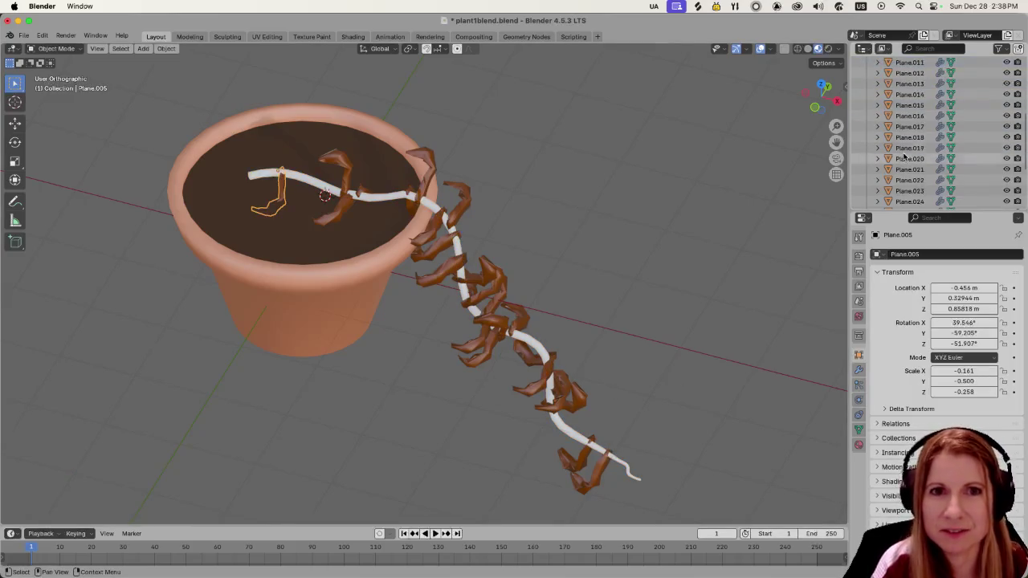
left_click(897, 177, "shift")
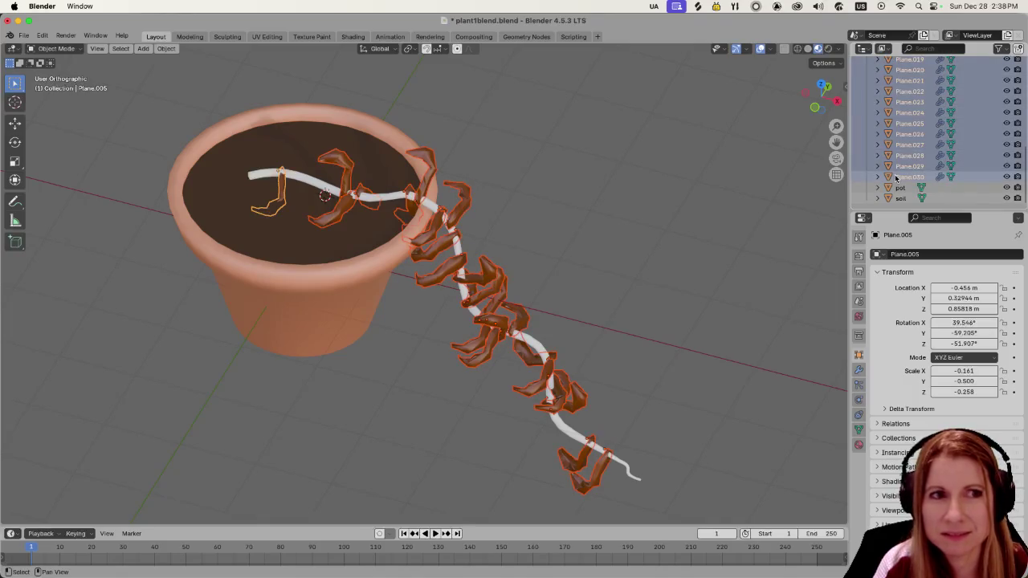
key("ctrl+j")
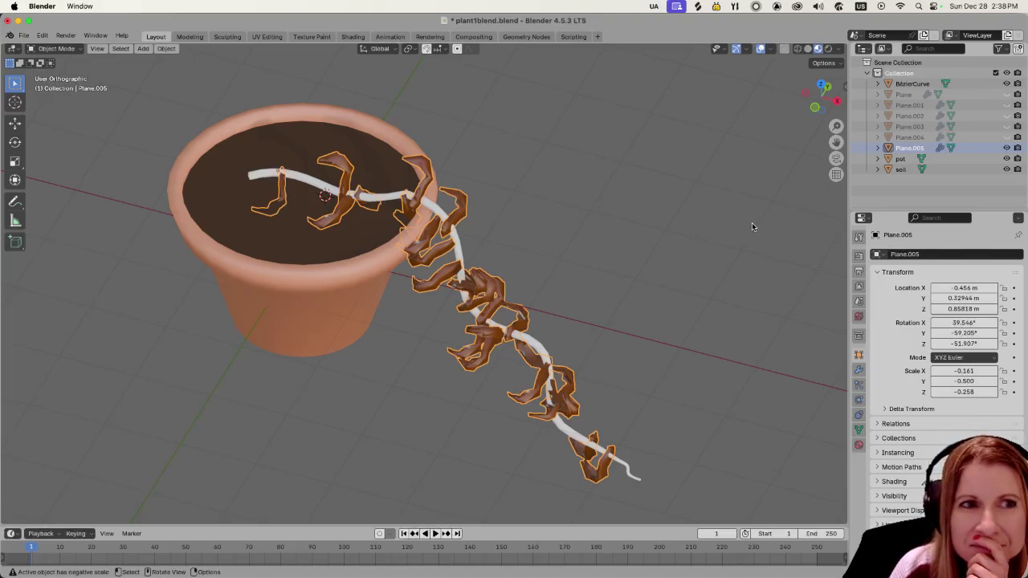
double_click(908, 148)
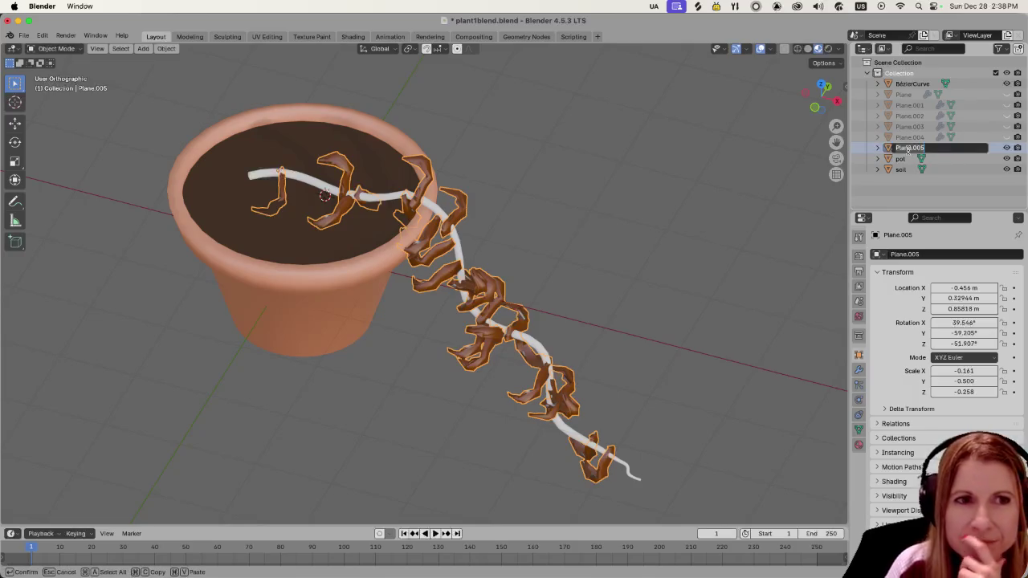
Step: Rename the merged leaf object to 'leaves' and the stem to 'root'
type("leaves")
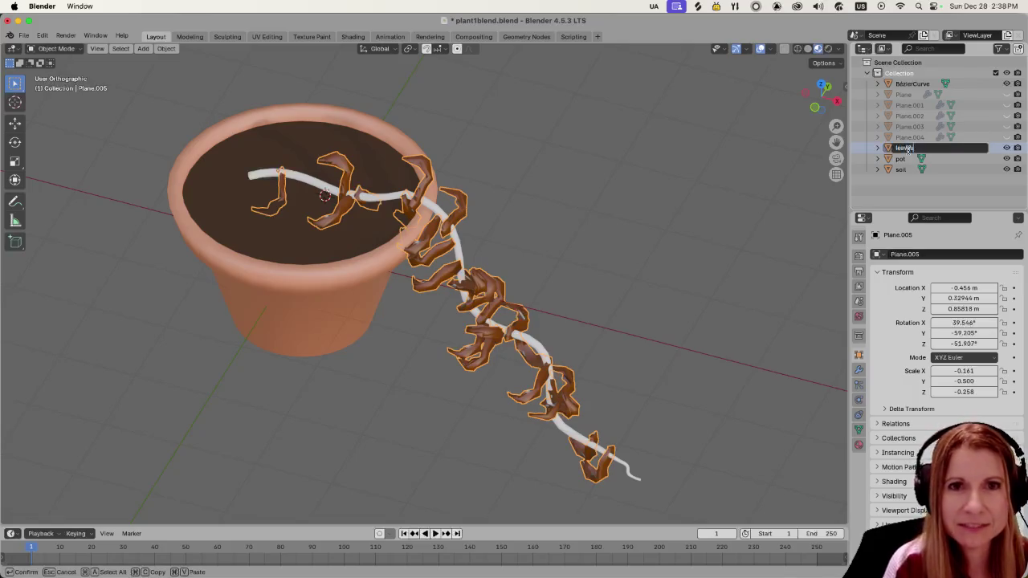
key("Return")
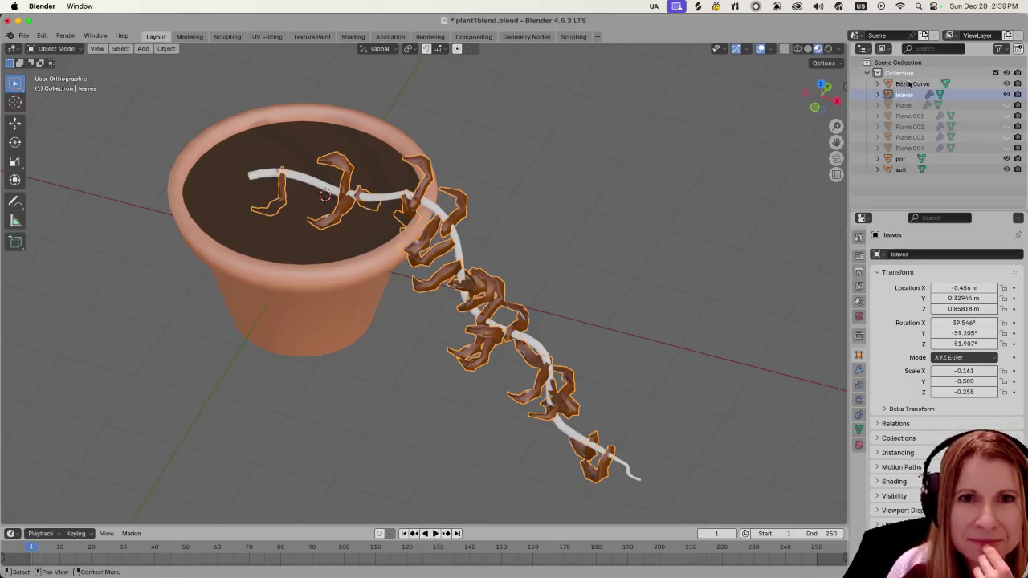
left_click(908, 83)
double_click(908, 84)
type("root")
key("Return")
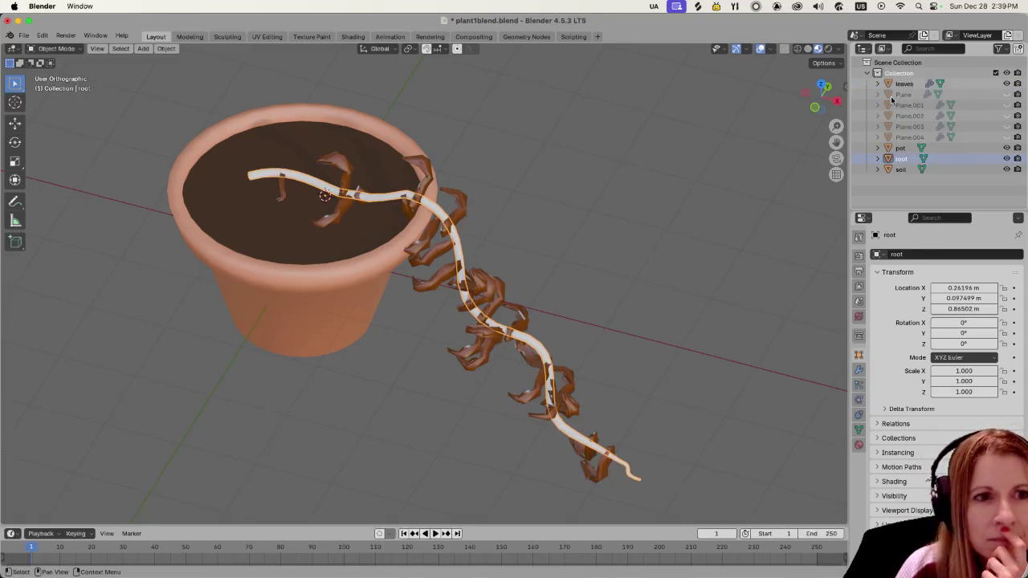
Step: Give the root stem a new material named 'root', then orbit to a flatter view
left_click(858, 447)
left_click(892, 300)
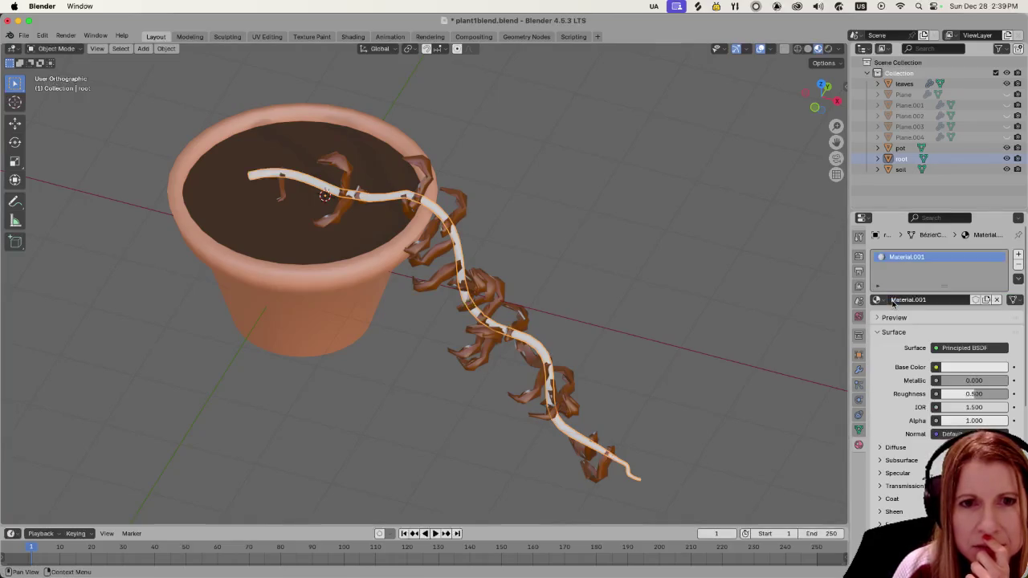
double_click(906, 256)
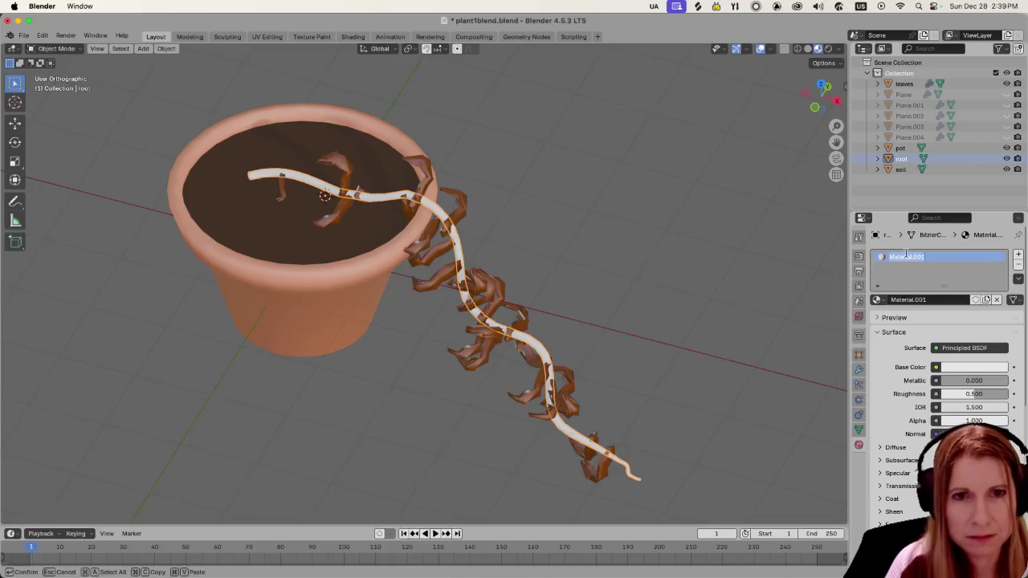
type("root")
key("Return")
left_click(690, 329)
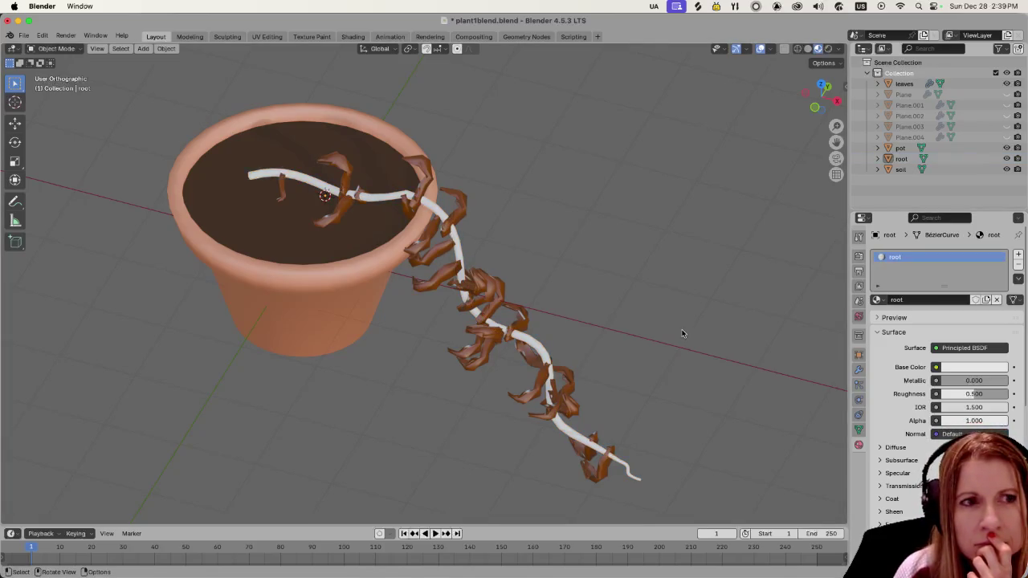
middle_click_drag(682, 333, 510, 269)
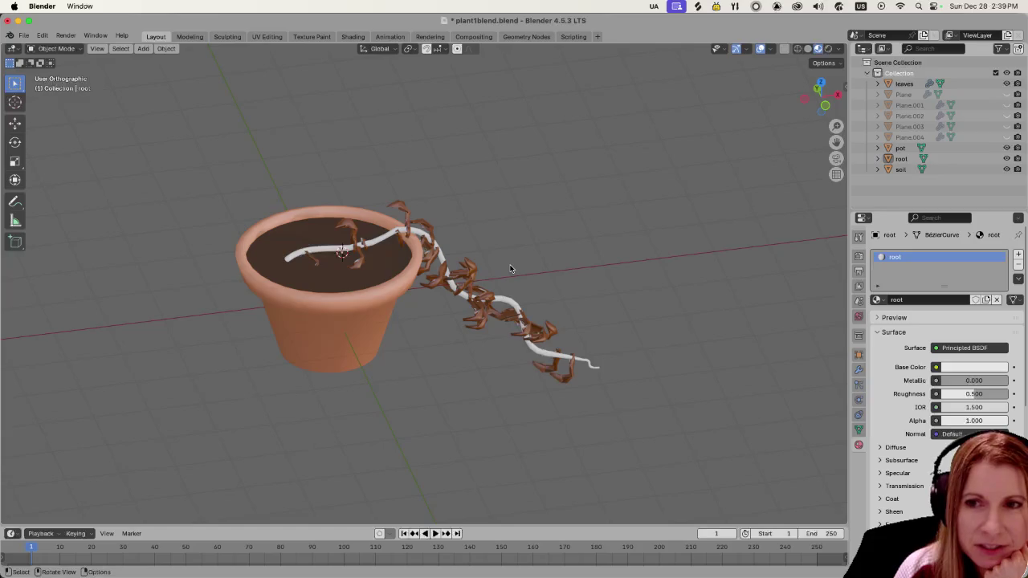
Step: Orbit to a side-on view of the pot and select the leaves and root stem together
scroll(458, 308, "up", 3)
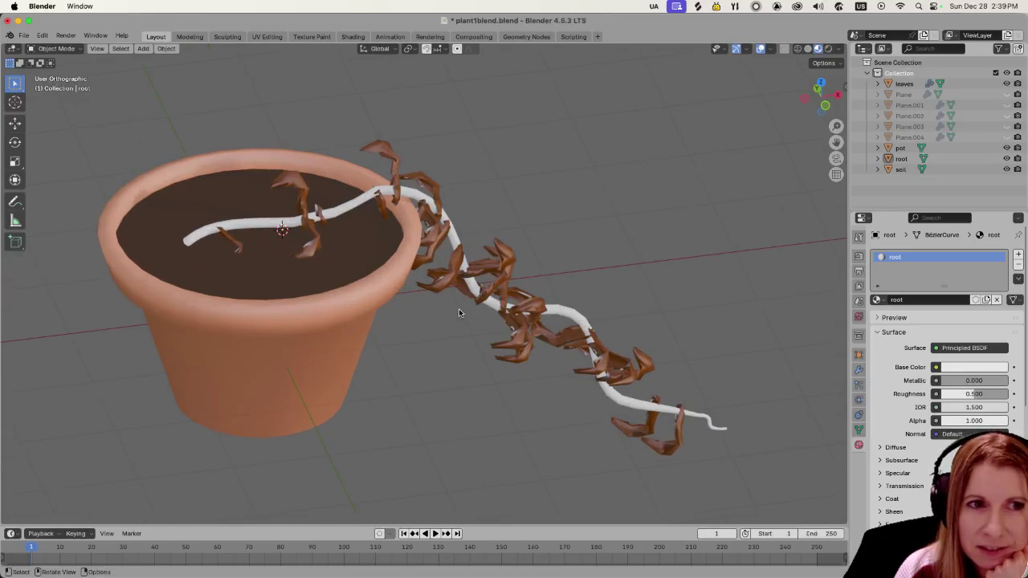
scroll(483, 299, "down", 3)
mouse_move(483, 301)
middle_mouse_down()
mouse_move(647, 308)
mouse_move(635, 305)
middle_mouse_up()
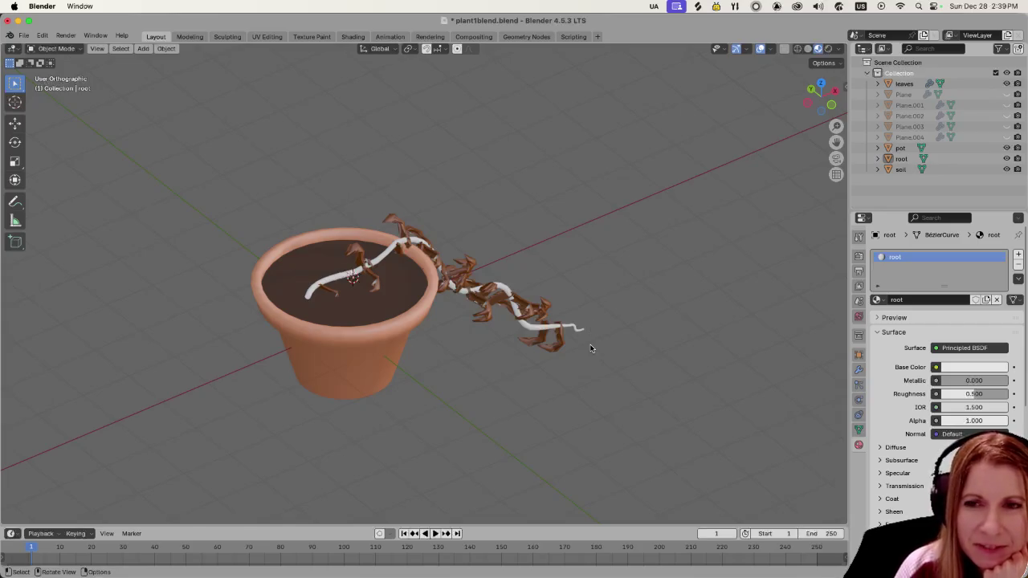
scroll(497, 286, "down", 2)
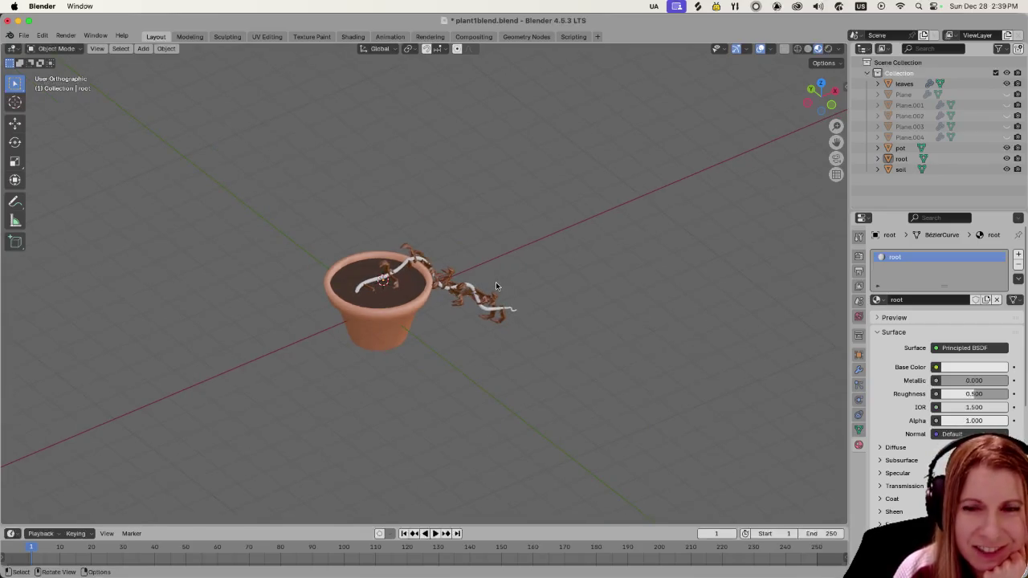
middle_click_drag(568, 268, 526, 274)
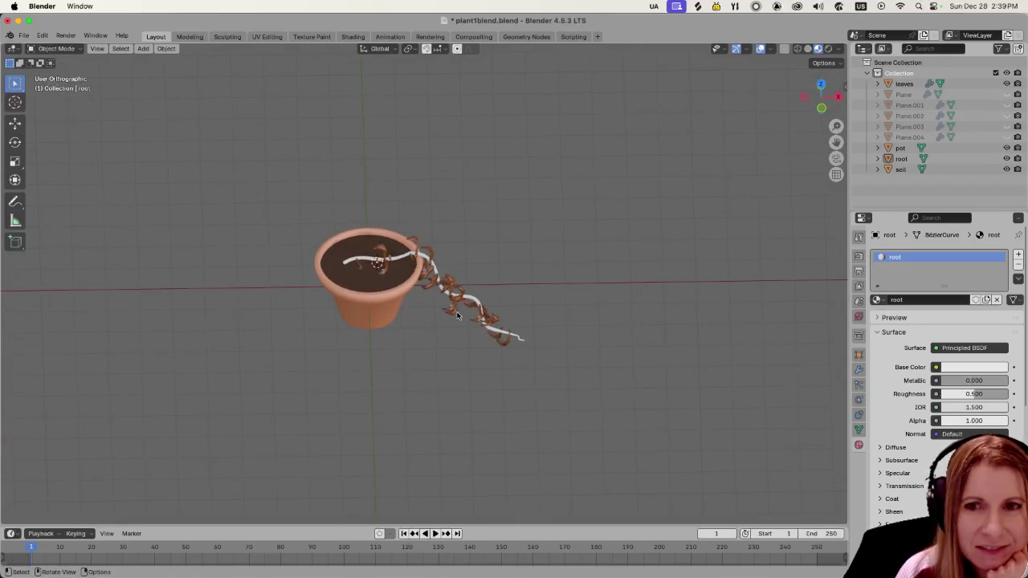
scroll(447, 313, "up", 2)
left_click(308, 257)
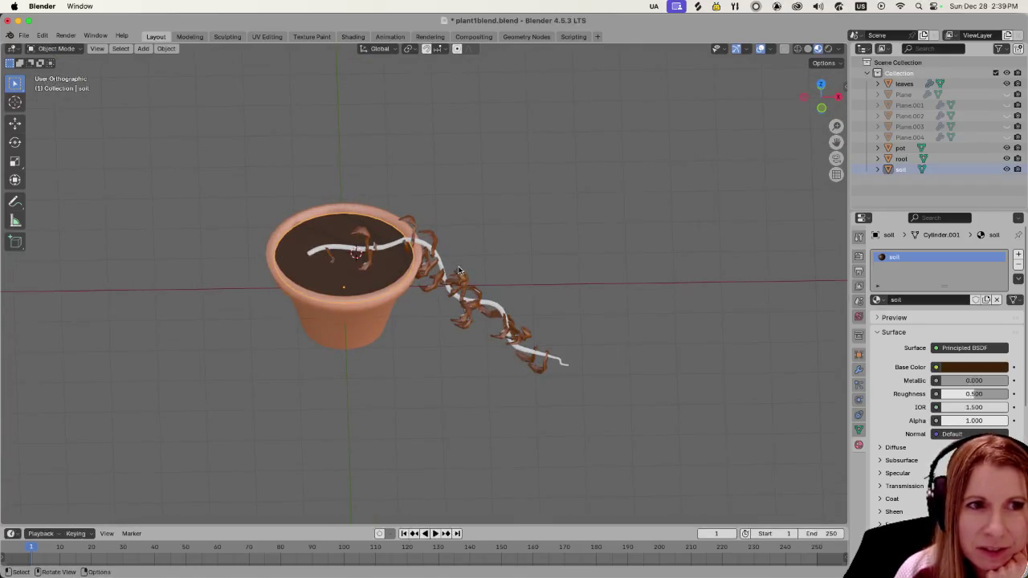
left_click(461, 308)
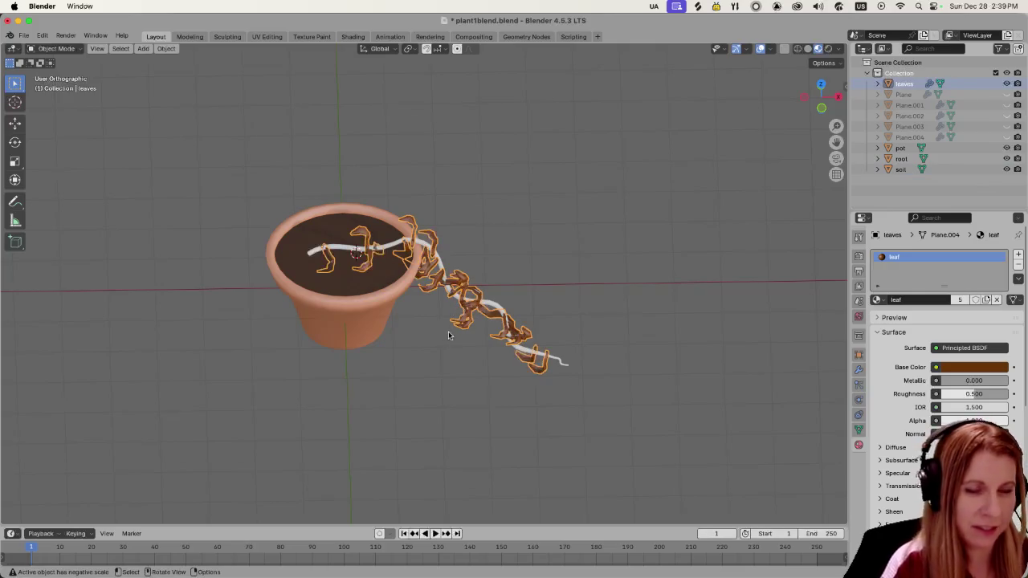
scroll(448, 334, "up", 2)
left_click(313, 234, "shift")
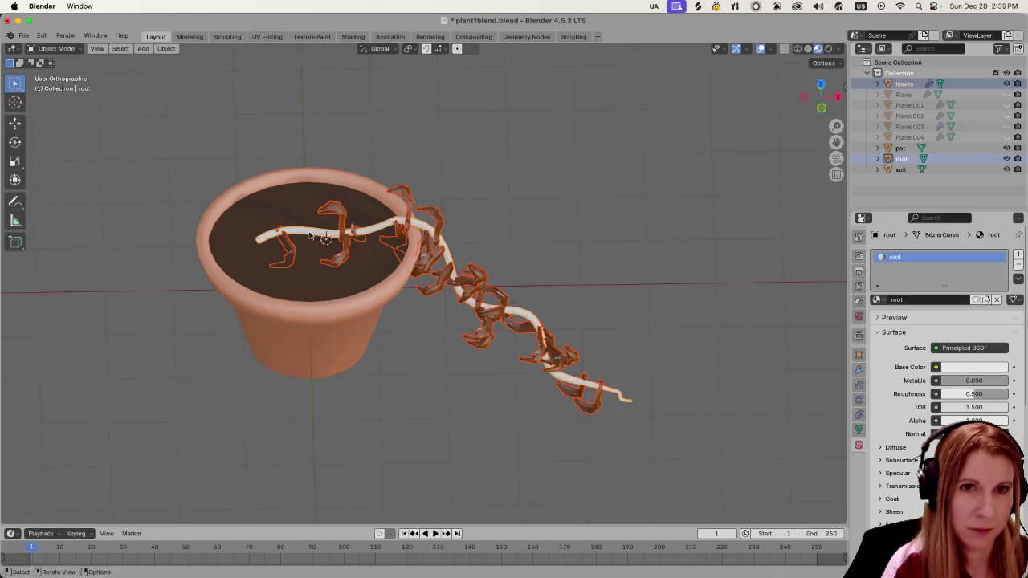
Step: Move the root and leaves together along the global X axis
key("g")
key("x")
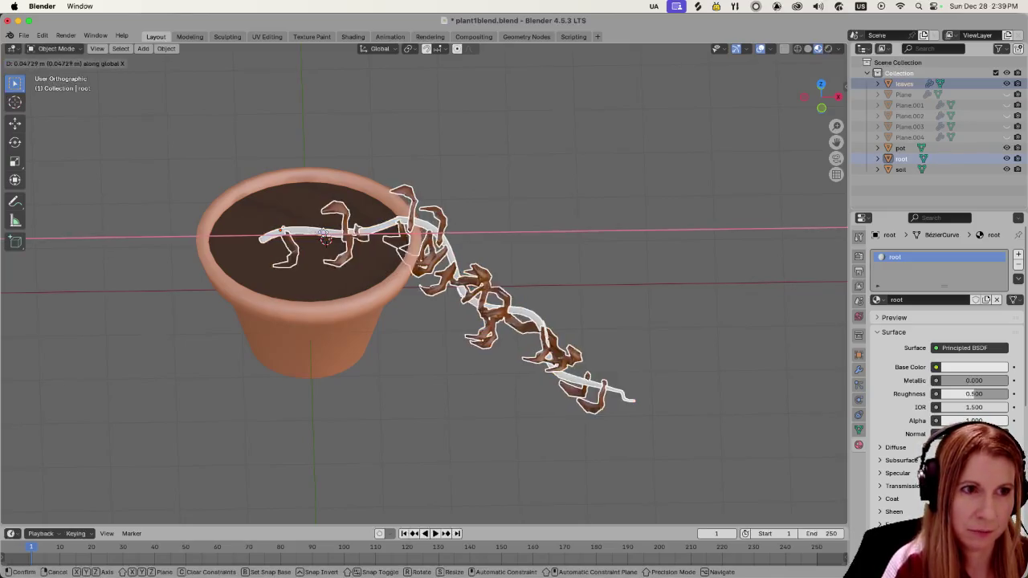
left_click(353, 236)
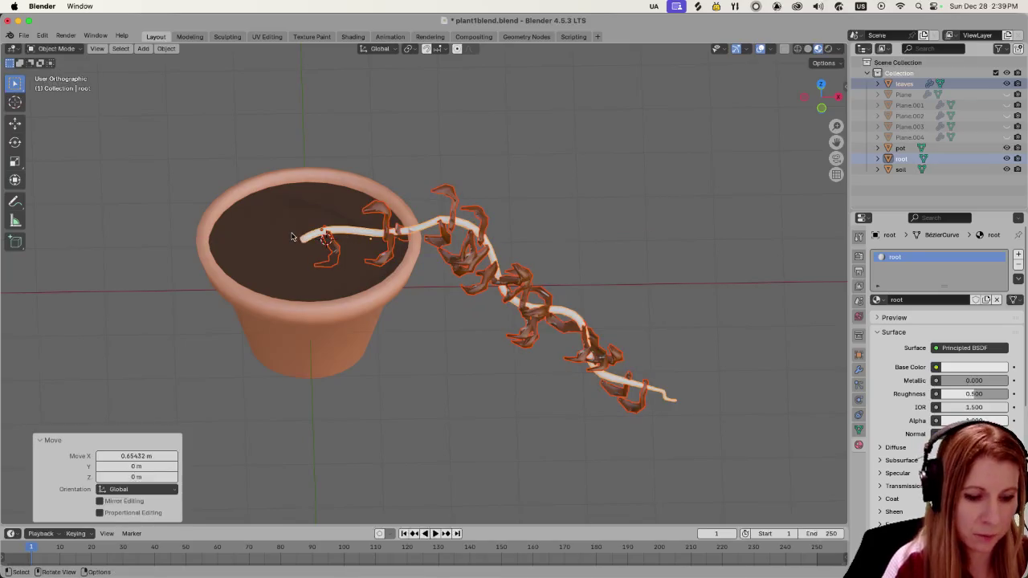
Step: In Edit Mode on the root stem, select its end point inside the pot and open the vertex menu
key("Tab")
left_click_drag(296, 232, 312, 254)
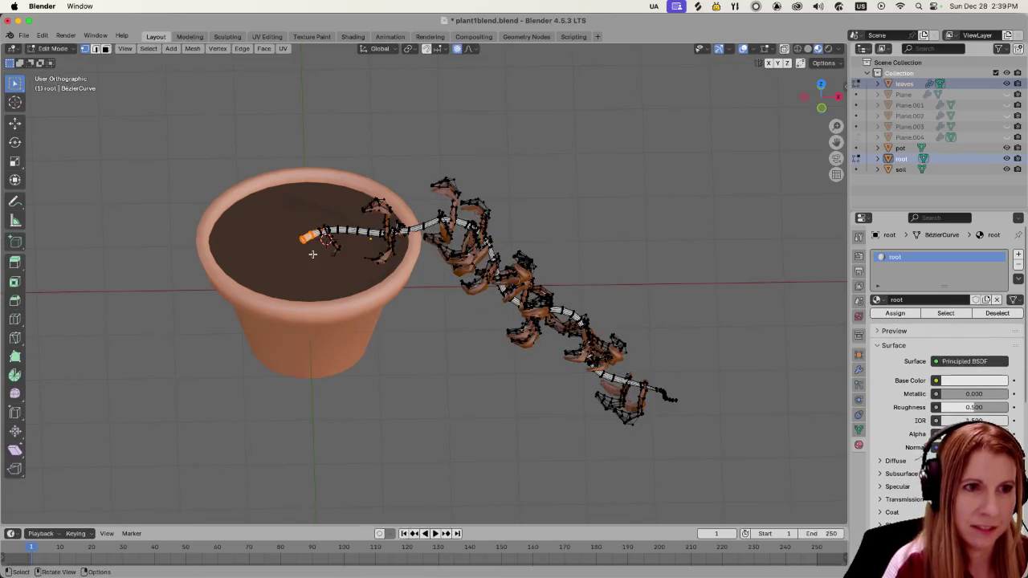
mouse_move(532, 135)
middle_mouse_down("ctrl")
mouse_move(436, 204)
mouse_move(283, 152)
middle_mouse_up("ctrl")
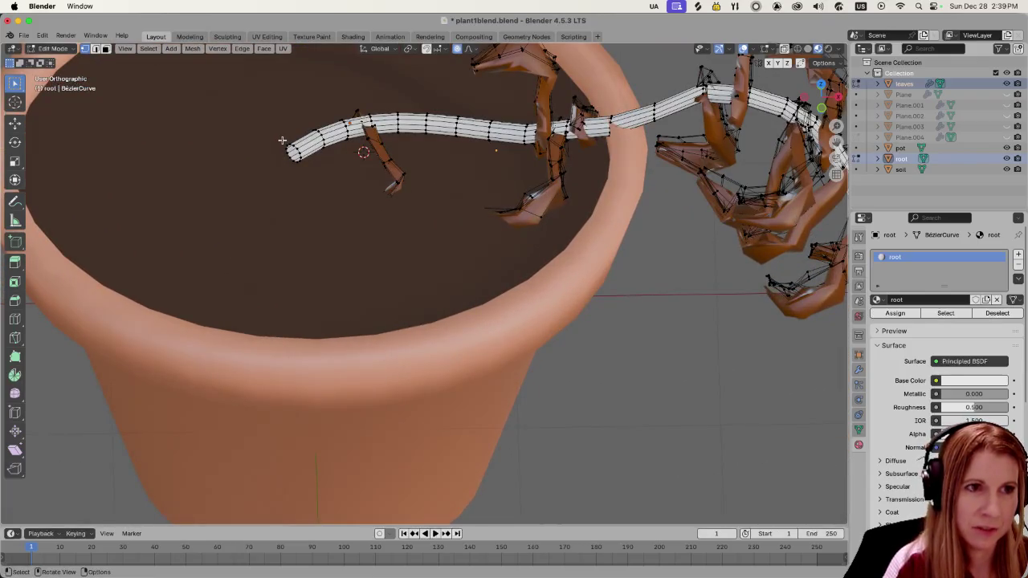
left_click(306, 169)
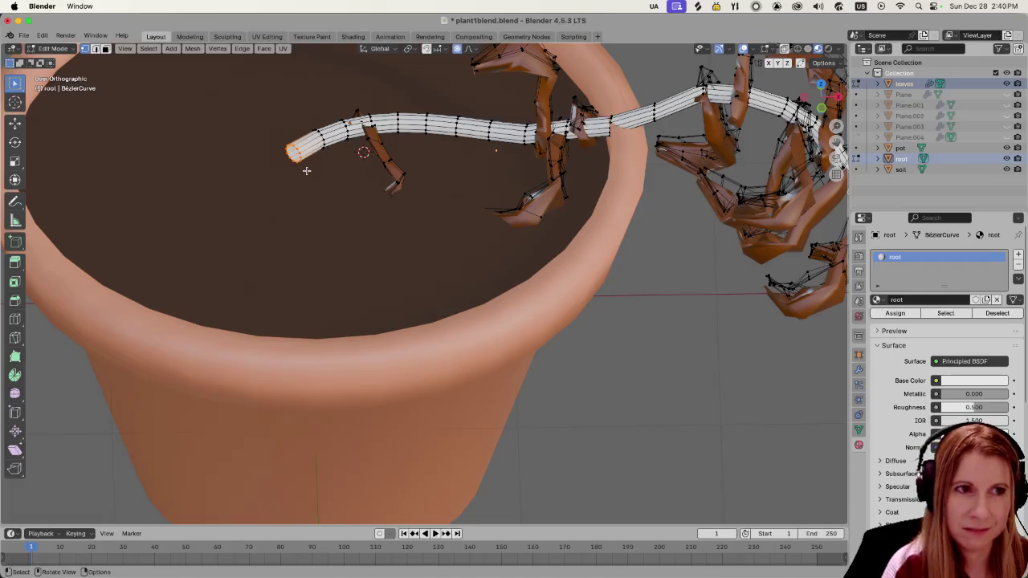
right_click(297, 155)
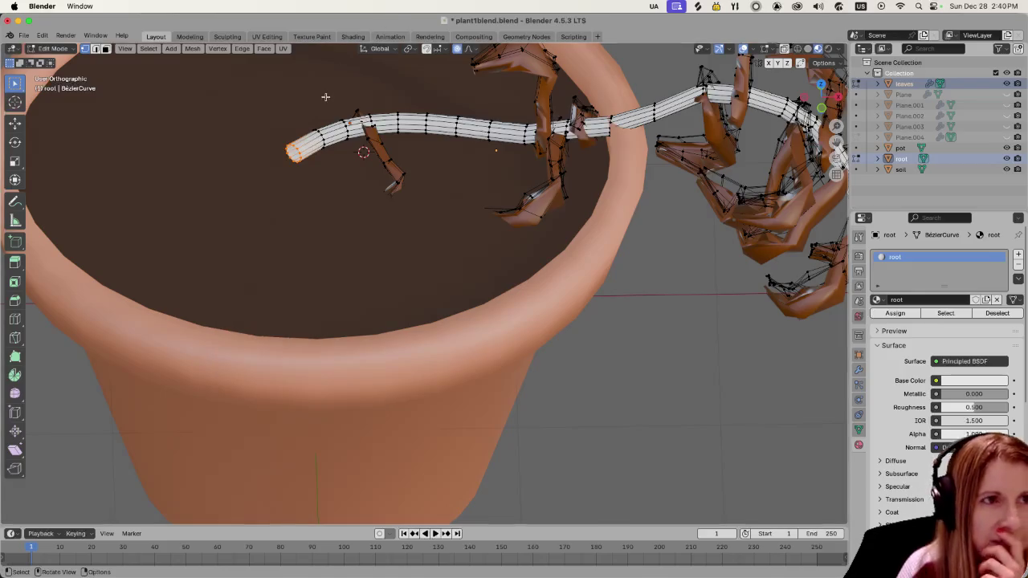
key("Tab")
key("Tab")
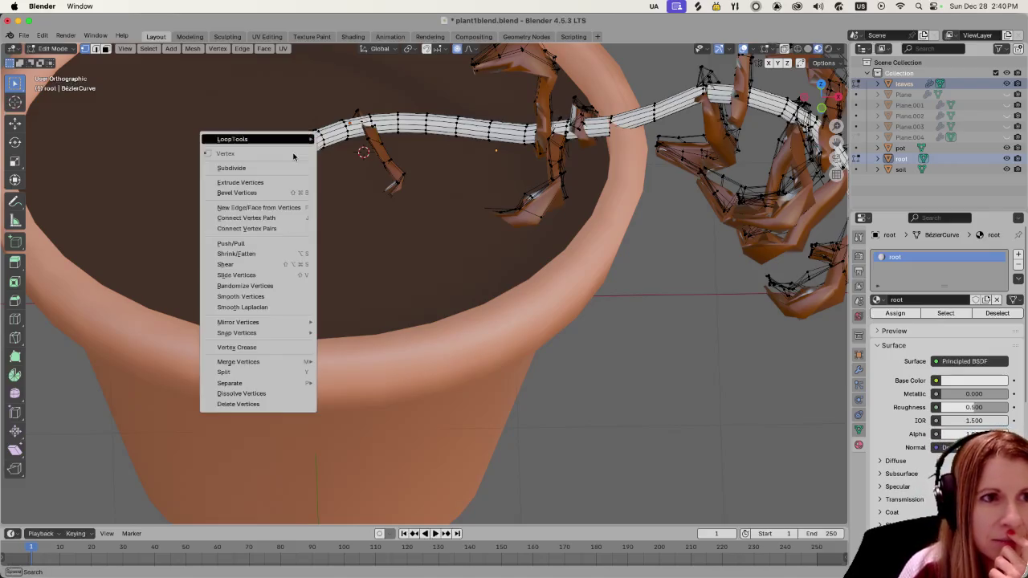
Step: Snap the 3D cursor to the stem's selected end point in the pot, then return to Object Mode
right_click(294, 155)
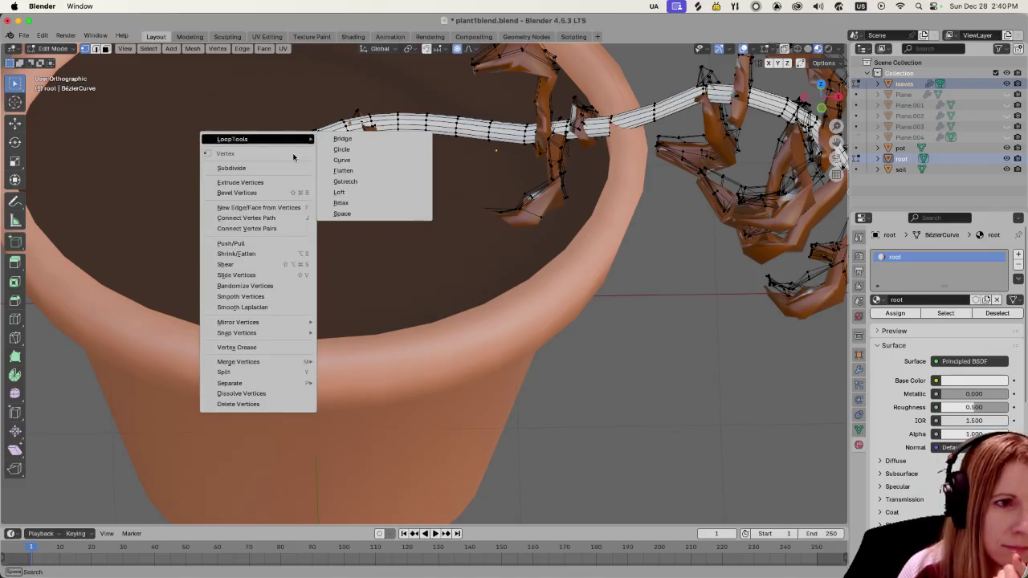
mouse_move(237, 333)
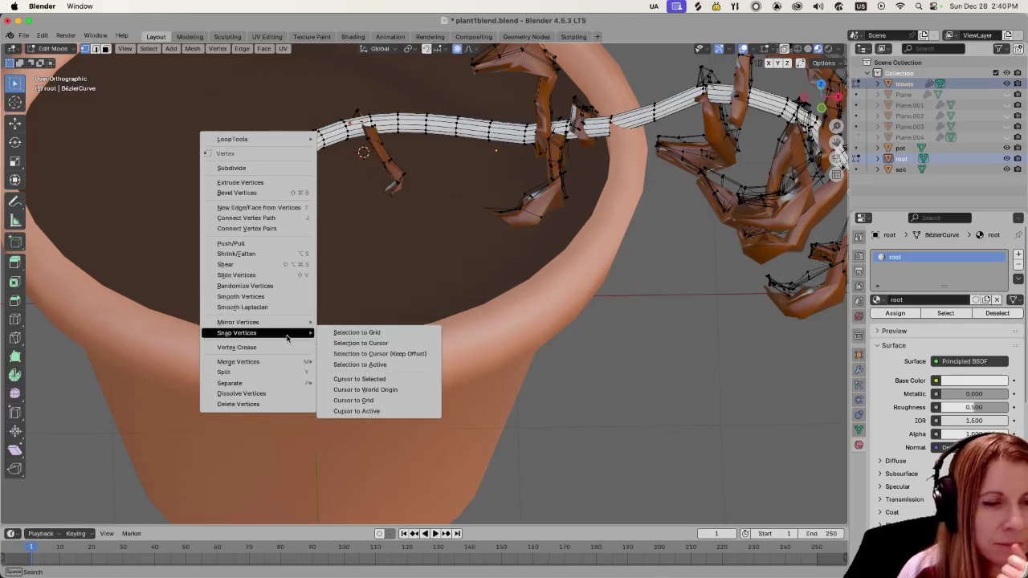
left_click(415, 378)
scroll(372, 241, "down", 2)
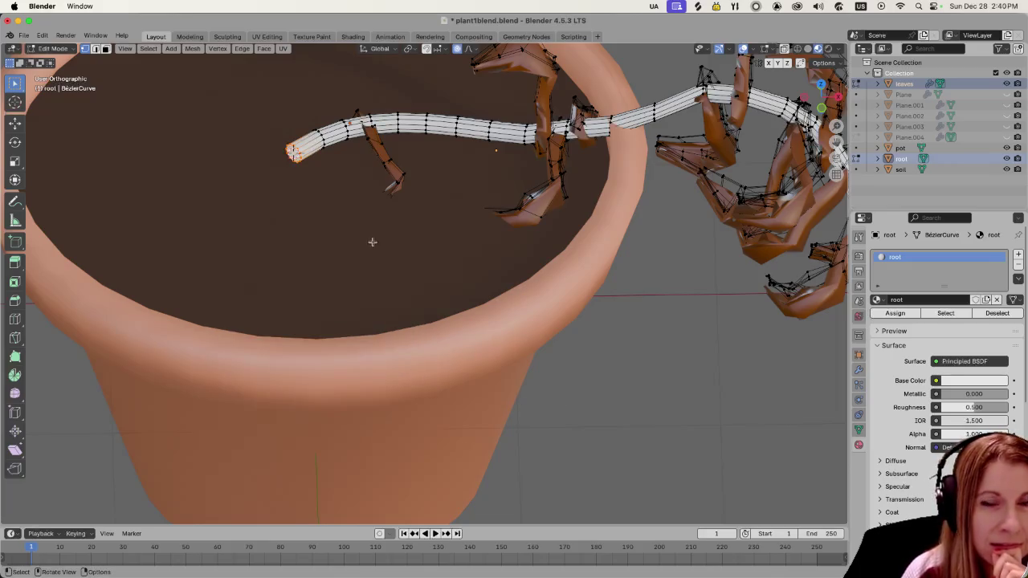
scroll(384, 201, "down", 3)
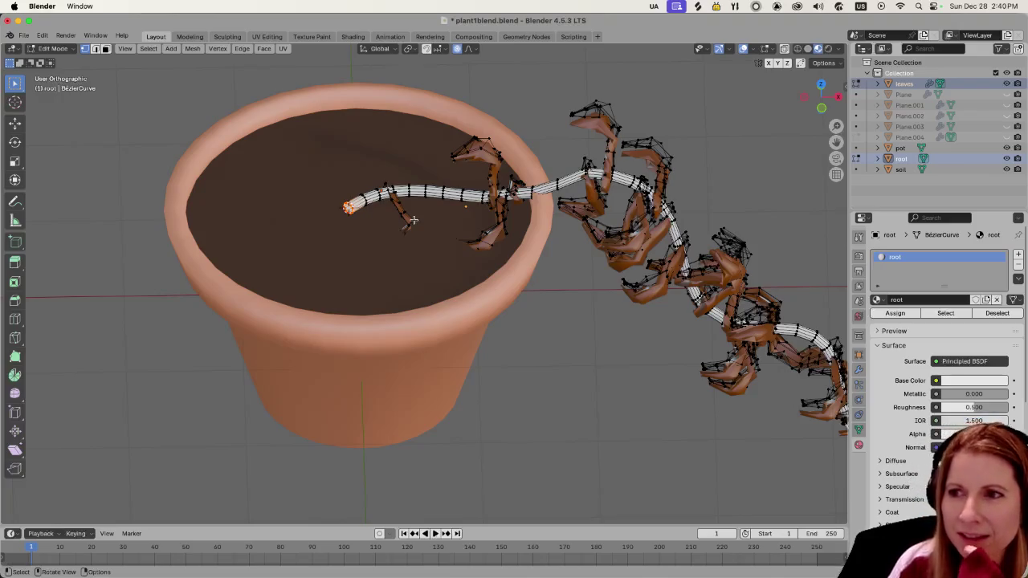
scroll(333, 217, "down", 1)
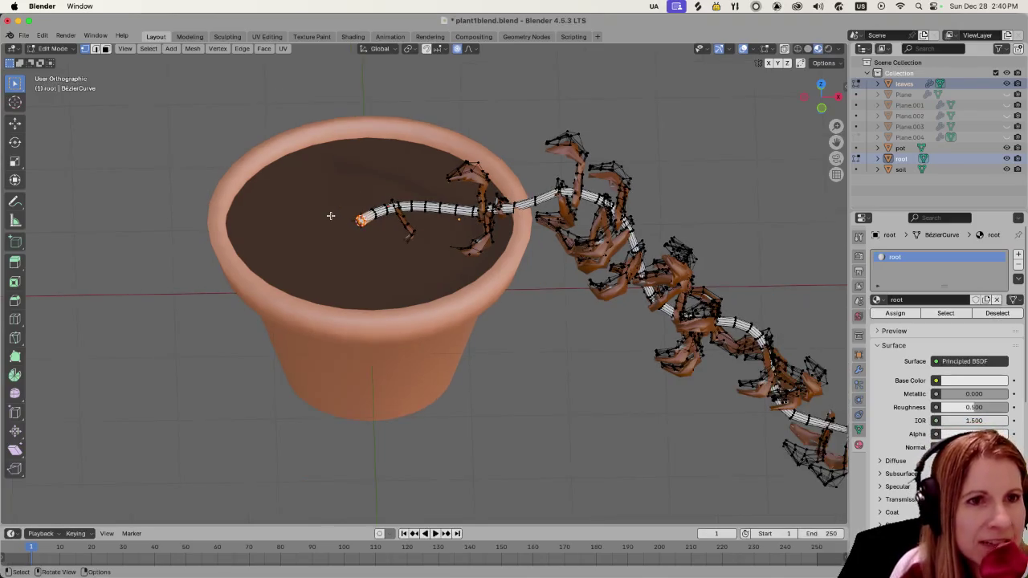
middle_click_drag(351, 233, 356, 238)
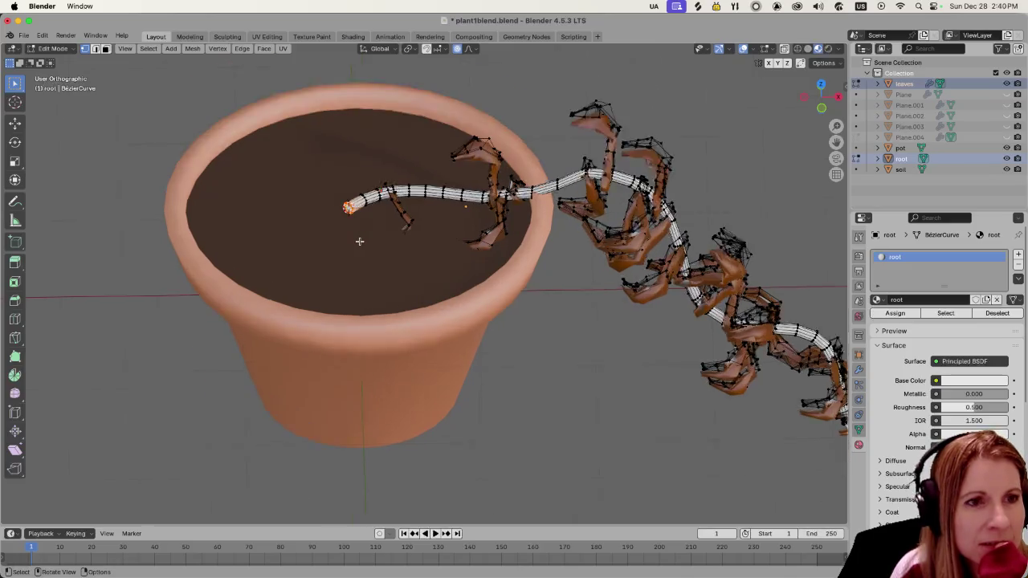
scroll(358, 239, "down", 2)
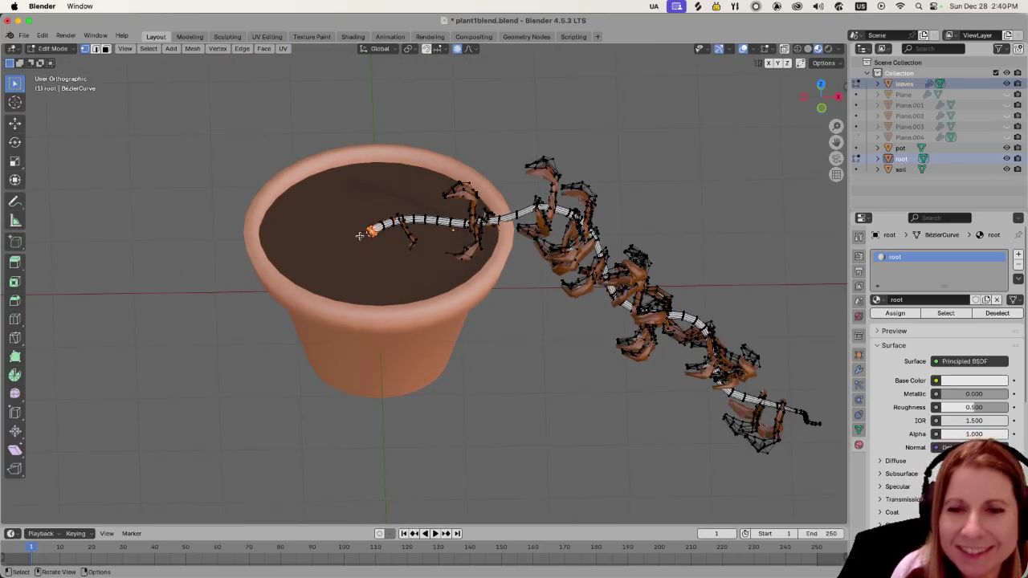
key("Tab")
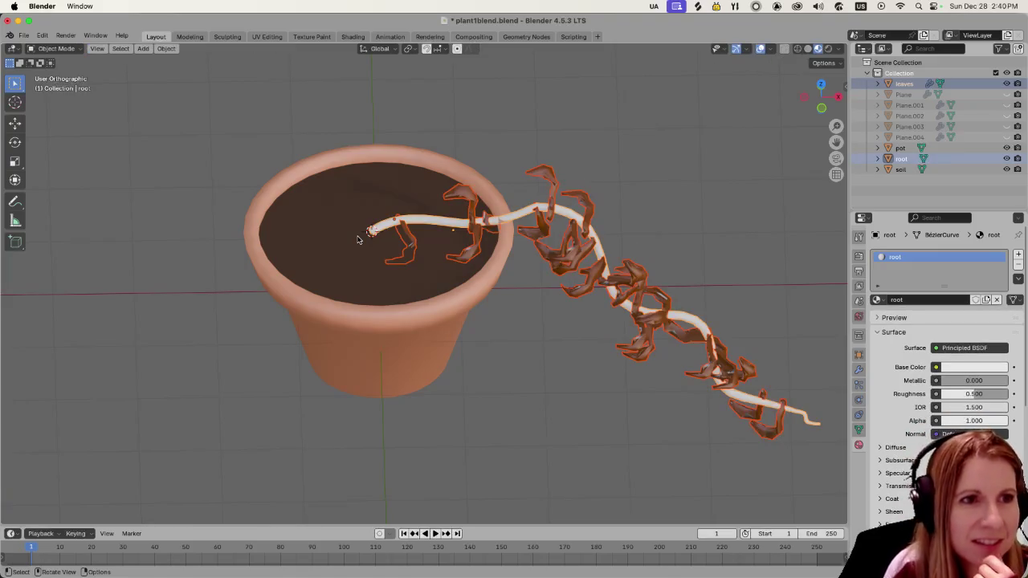
right_click(370, 233)
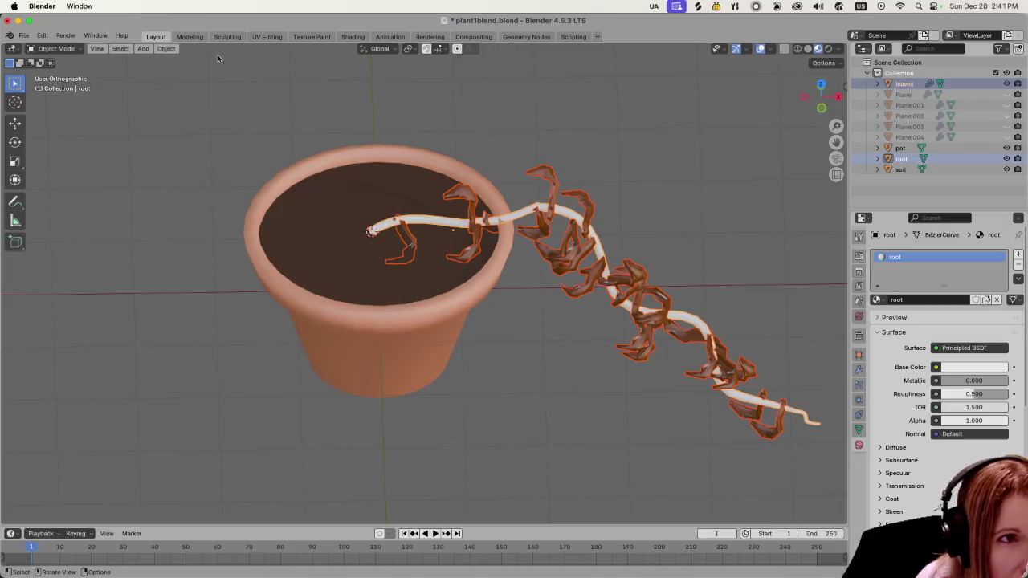
left_click(167, 48)
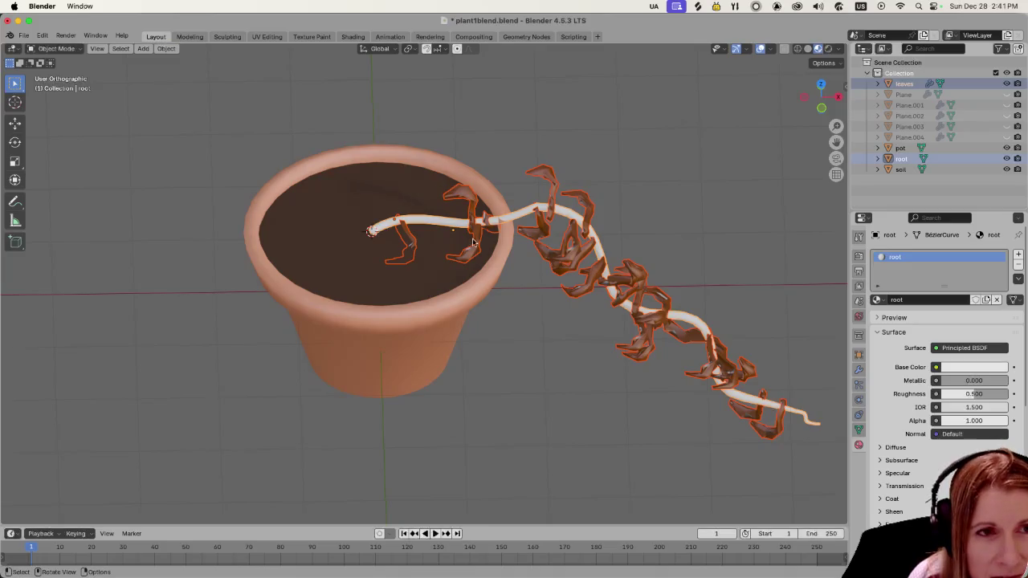
scroll(472, 243, "down", 2)
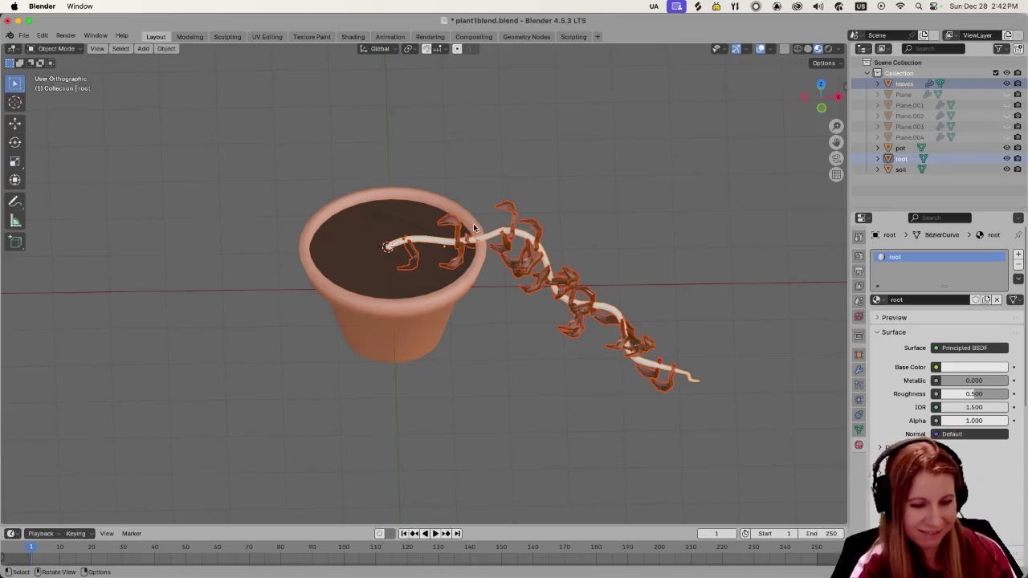
key("shift+d")
key("r")
key("z")
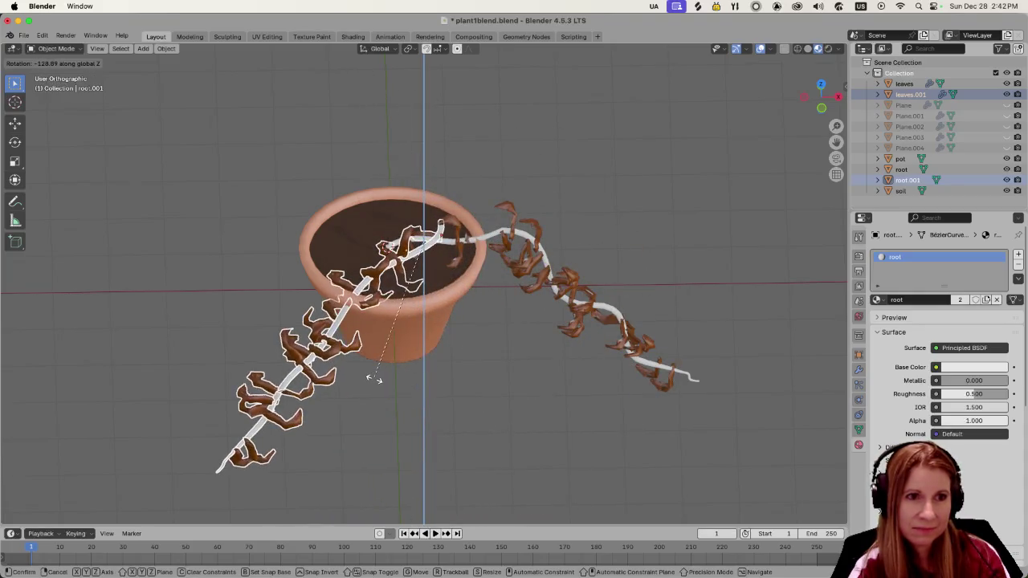
left_click(316, 354)
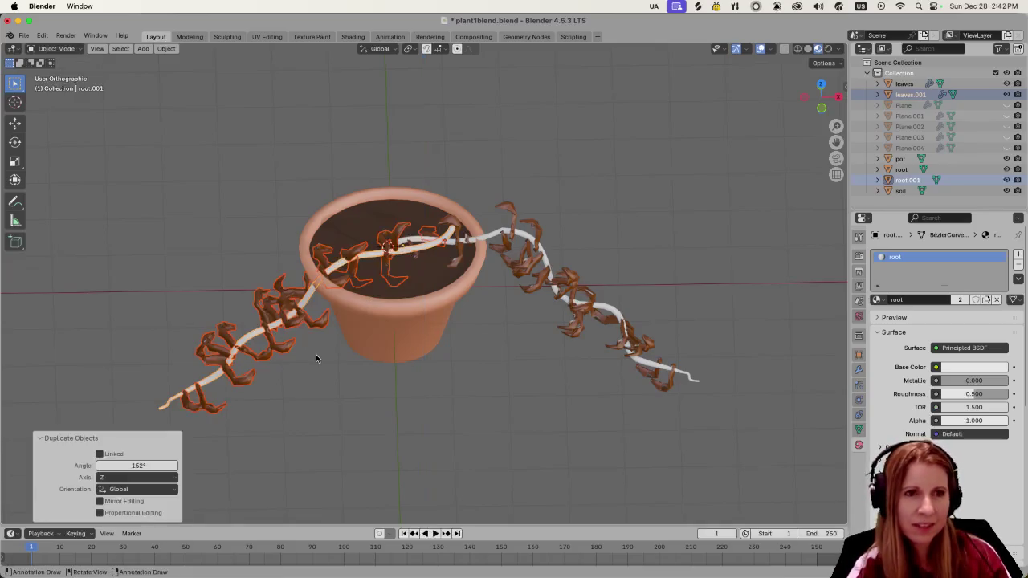
key("ctrl+z")
scroll(420, 355, "up", 2)
scroll(382, 294, "up", 2)
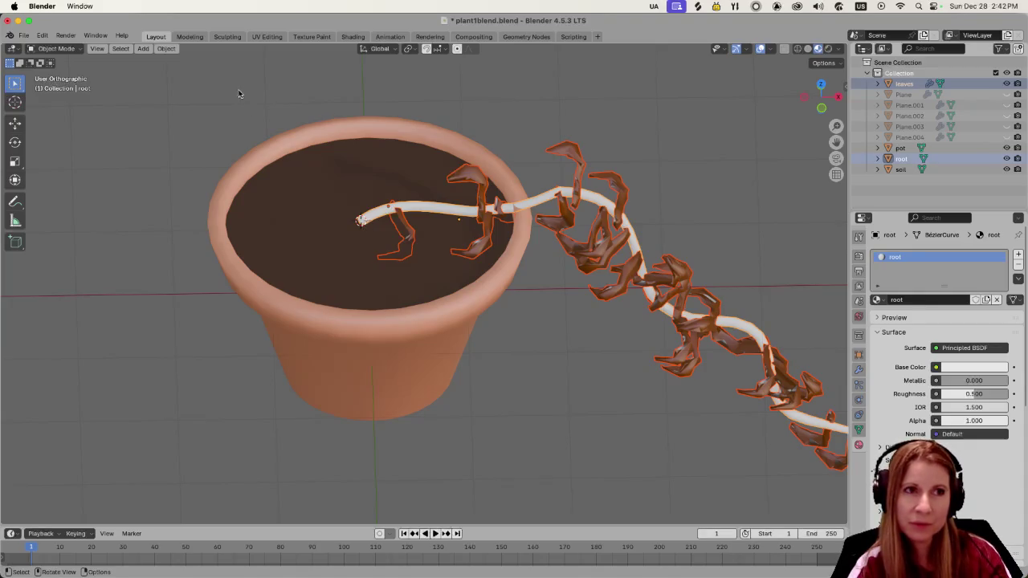
left_click(165, 50)
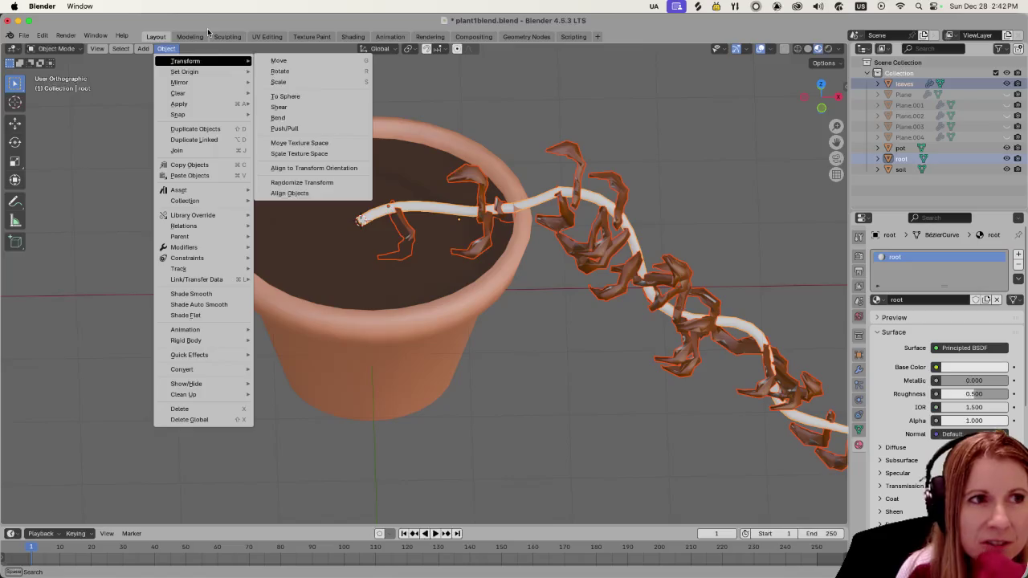
Step: Move the stem and leaves' origin to the 3D cursor at the stem's base
mouse_move(185, 72)
left_click(278, 96)
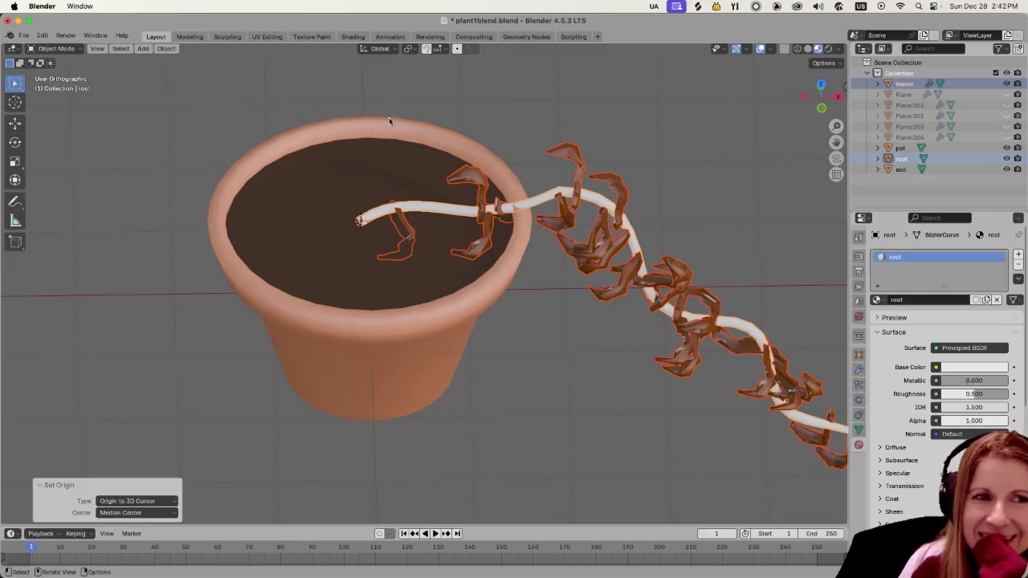
scroll(571, 83, "down", 3)
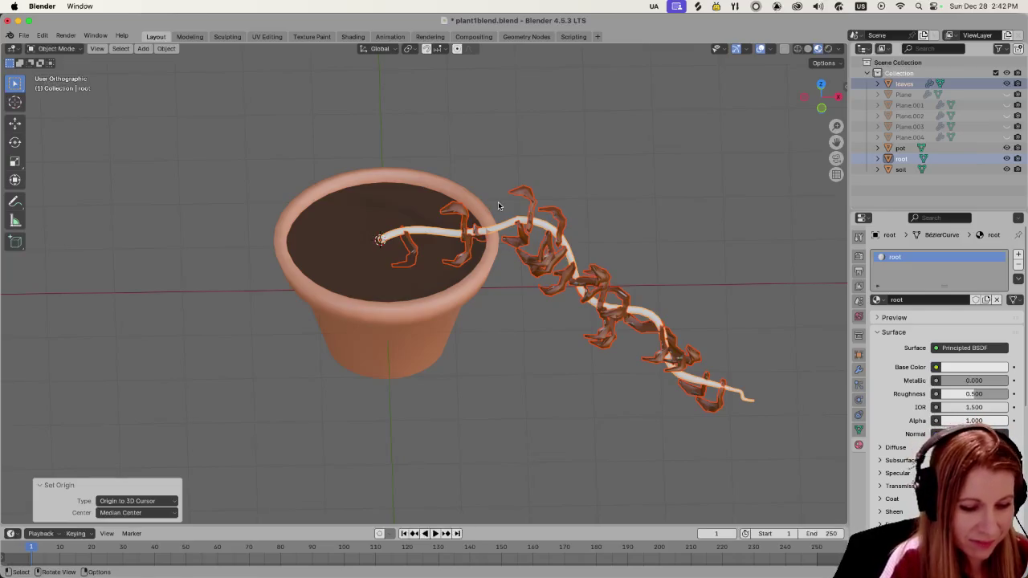
Step: Duplicate the leafy stem three times, rotating each copy around the vertical axis of the pot
key("shift+d")
key("r")
key("z")
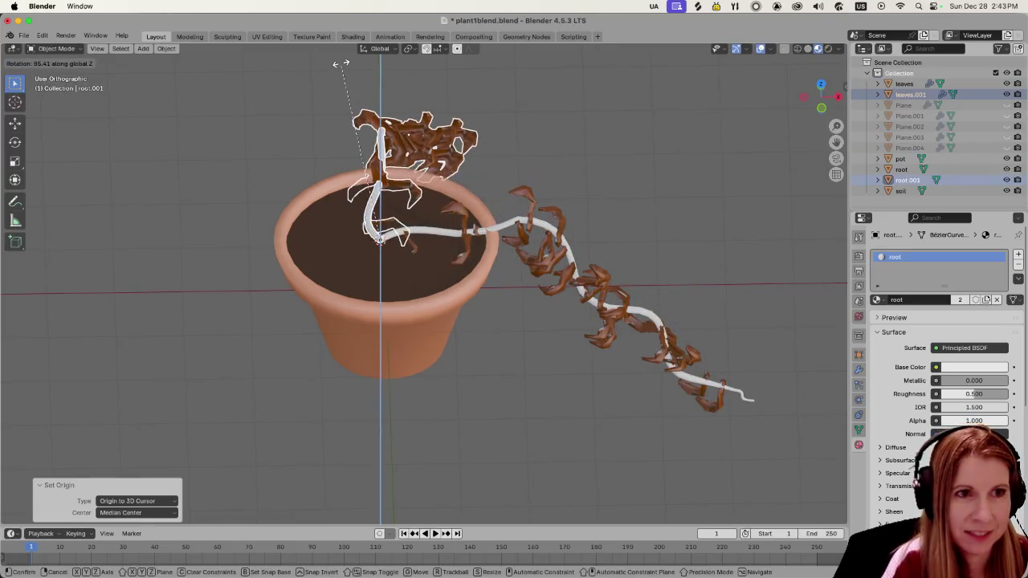
left_click(425, 91)
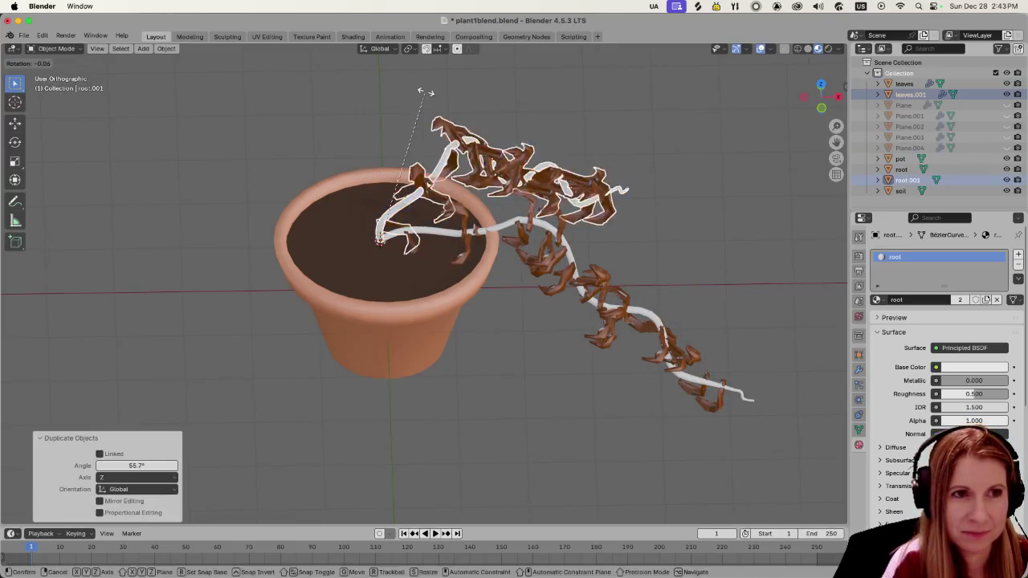
key("r")
key("z")
left_click(412, 91)
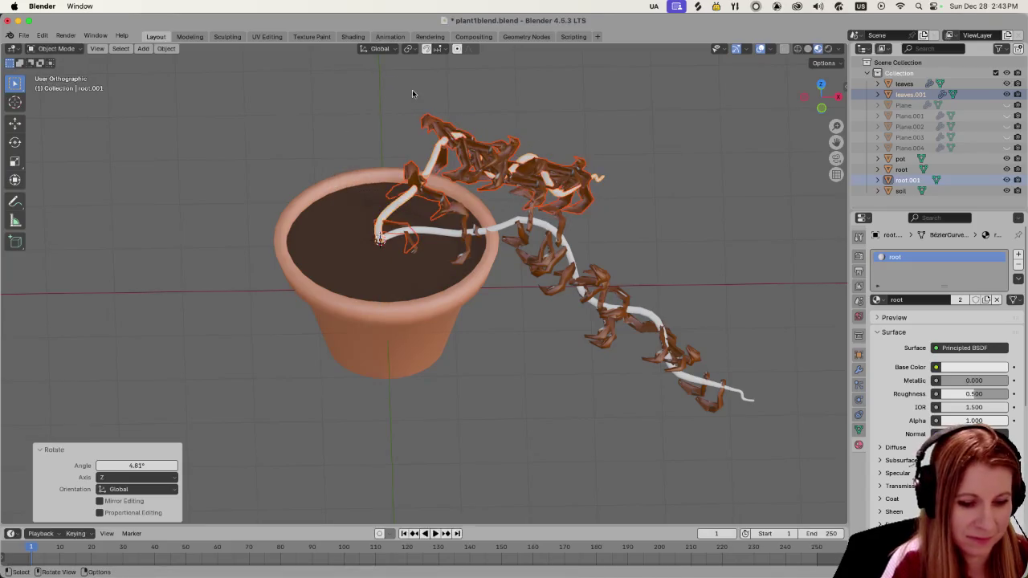
key("shift+d")
key("r")
key("z")
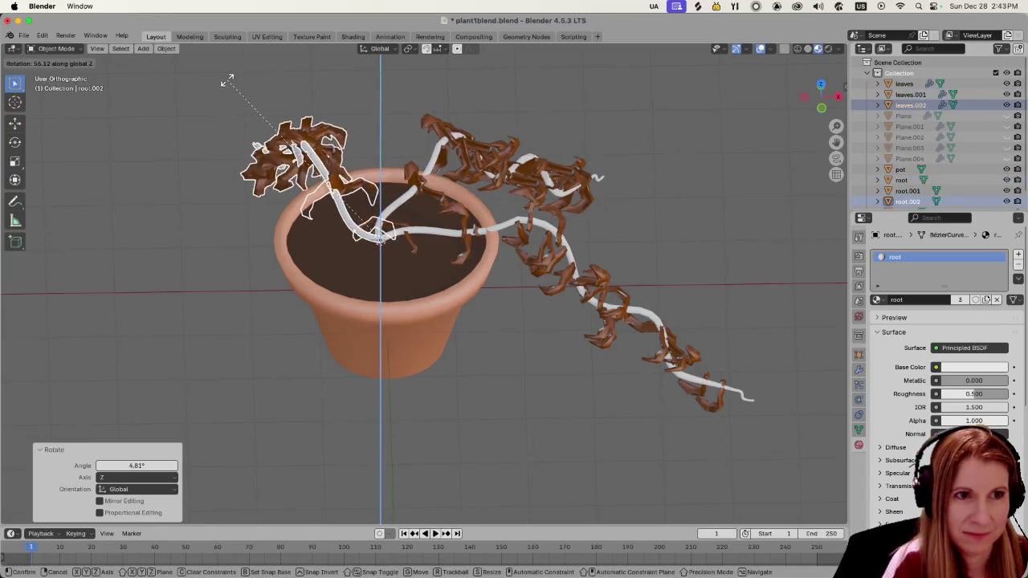
left_click(253, 74)
key("shift+d")
key("r")
key("z")
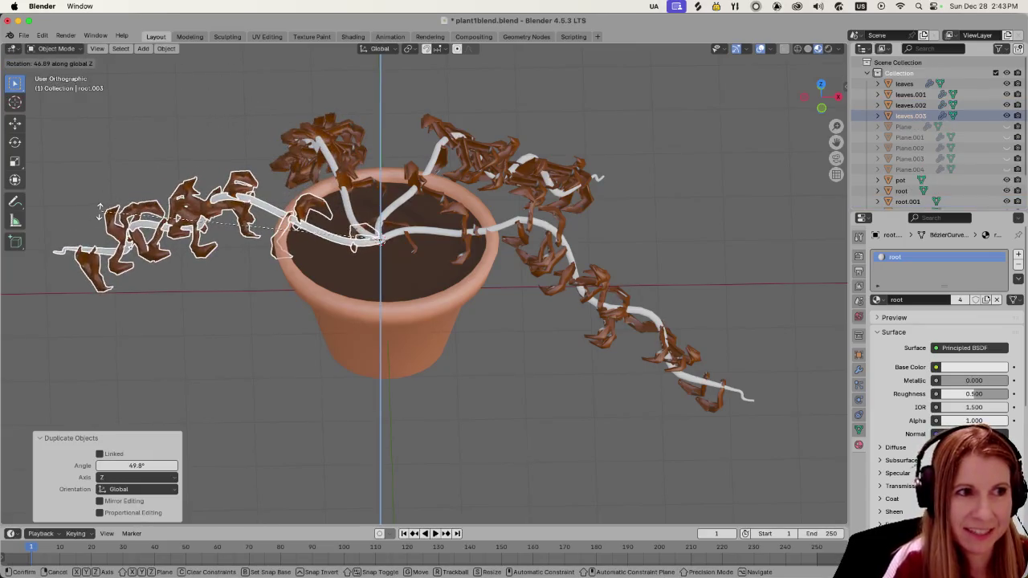
left_click(92, 267)
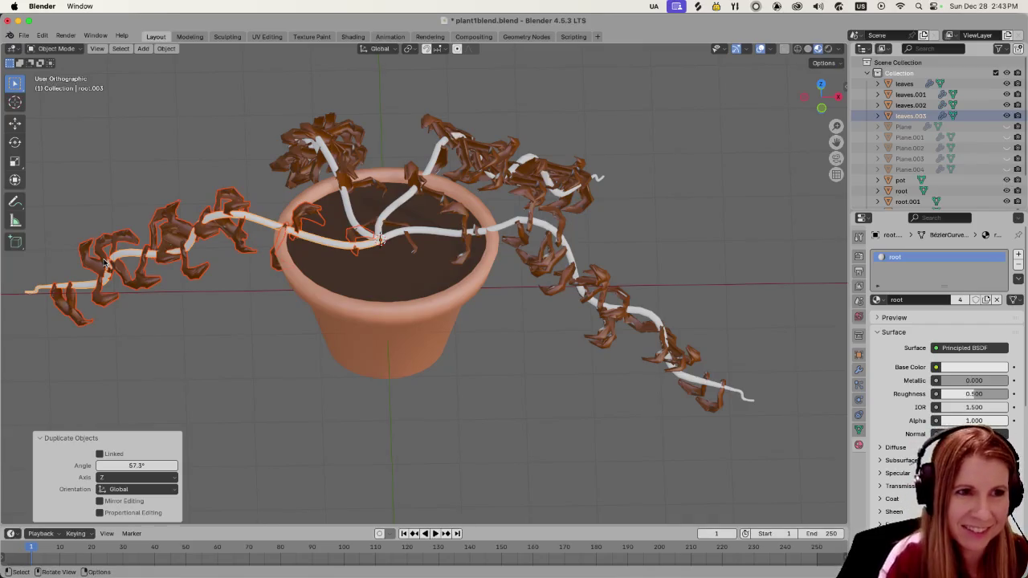
Step: Add four more Z-rotated stem copies, the last at 36°, to complete the ring around the pot
key("shift+d")
key("r")
key("z")
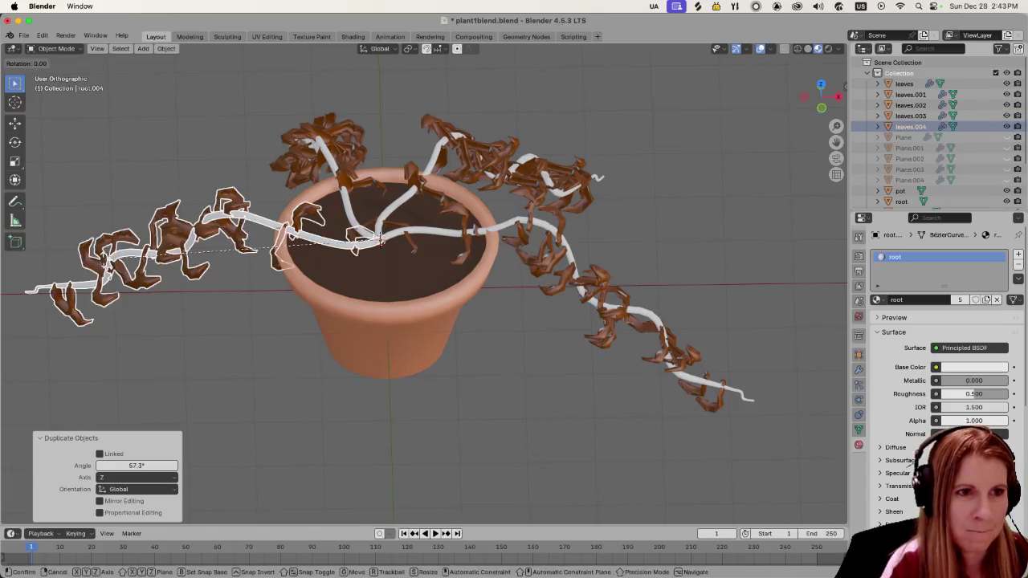
left_click(266, 354)
key("shift+d")
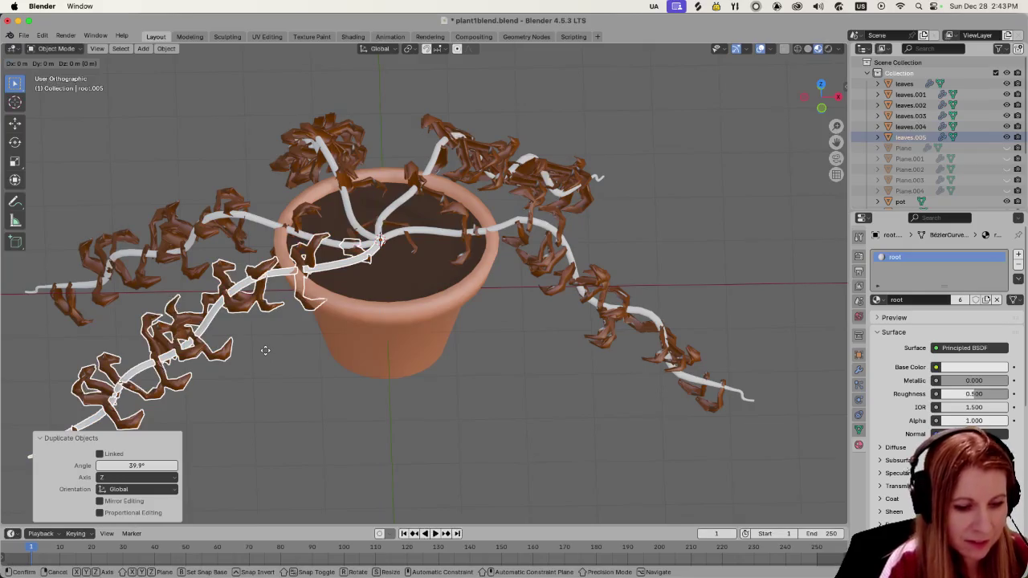
key("r")
key("z")
left_click(385, 381)
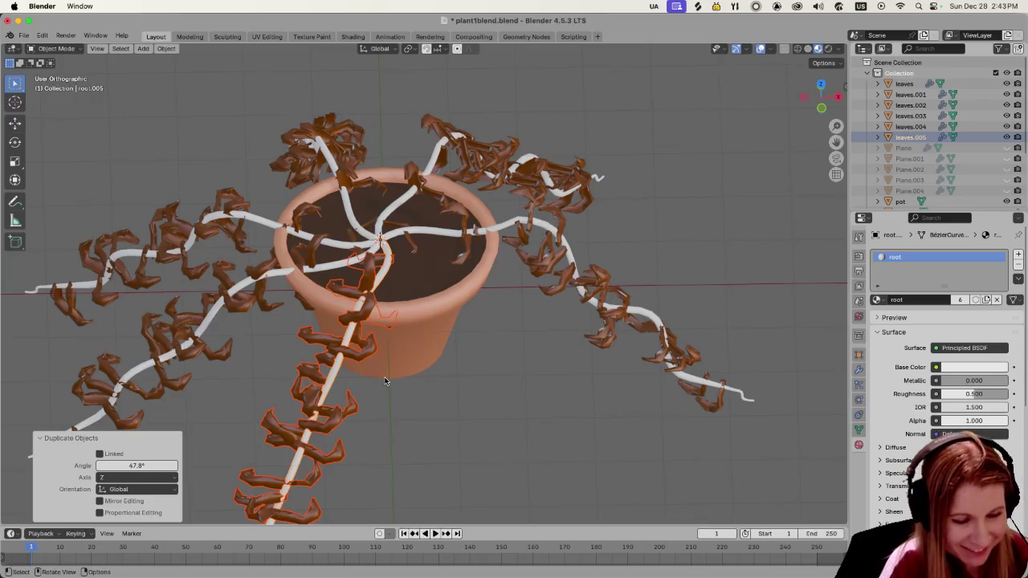
key("shift+d")
key("r")
key("z")
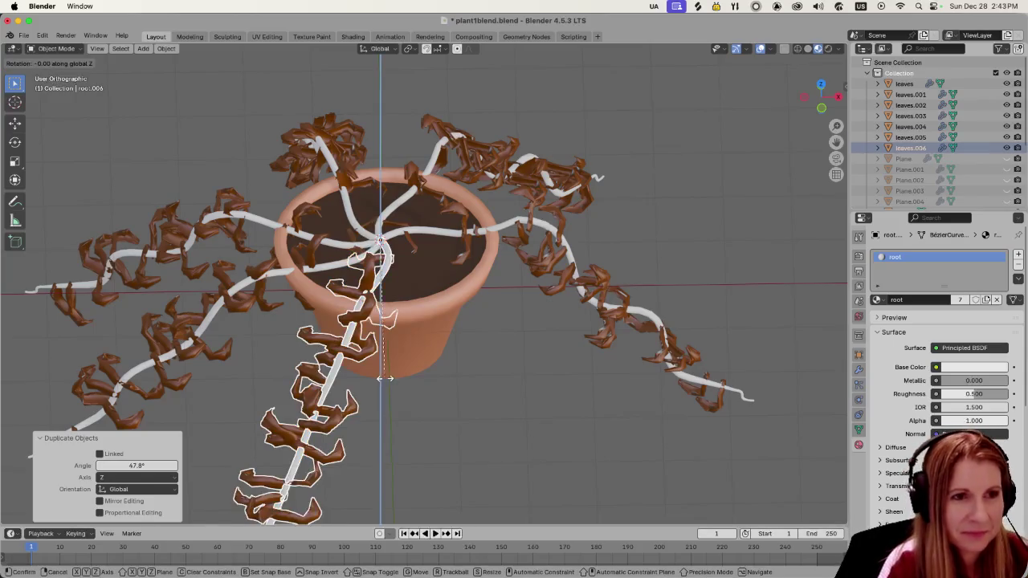
left_click(513, 370)
key("shift+d")
key("r")
key("z")
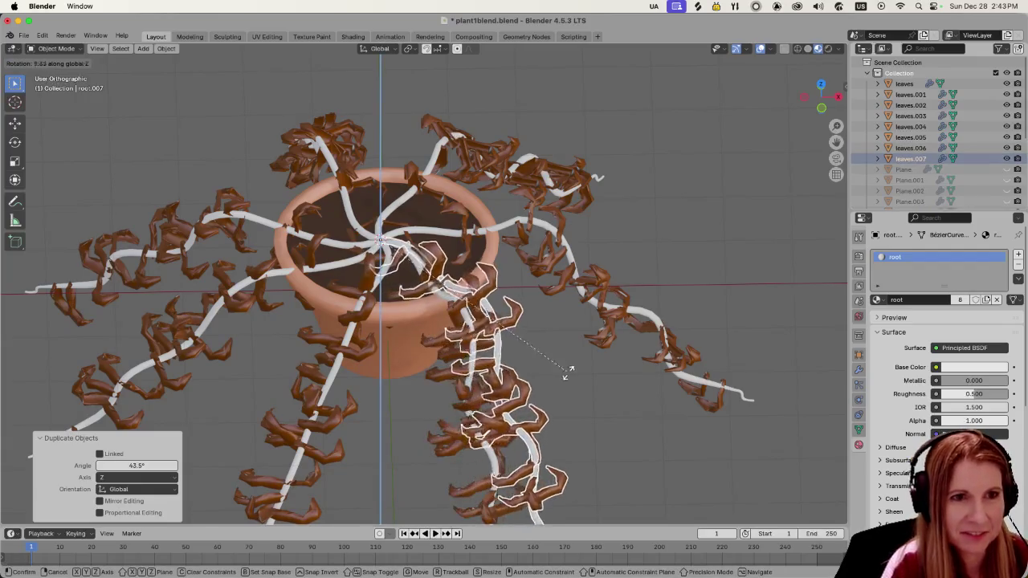
left_click(661, 285)
Step: Orbit and zoom around the ring of stems, then enter Edit Mode on root.007
scroll(541, 358, "down", 3)
middle_click_drag(542, 358, 553, 338)
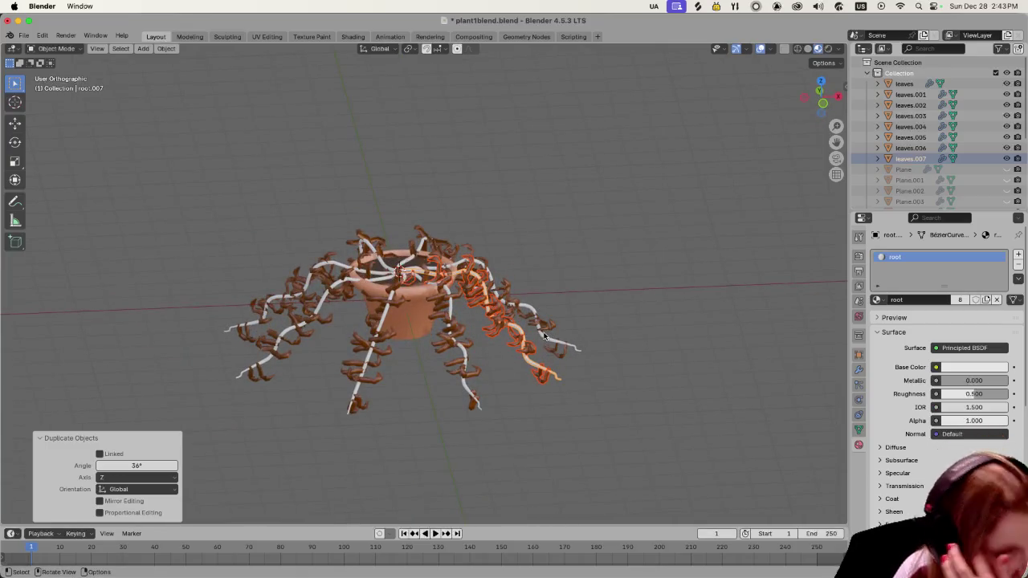
scroll(410, 403, "up", 3)
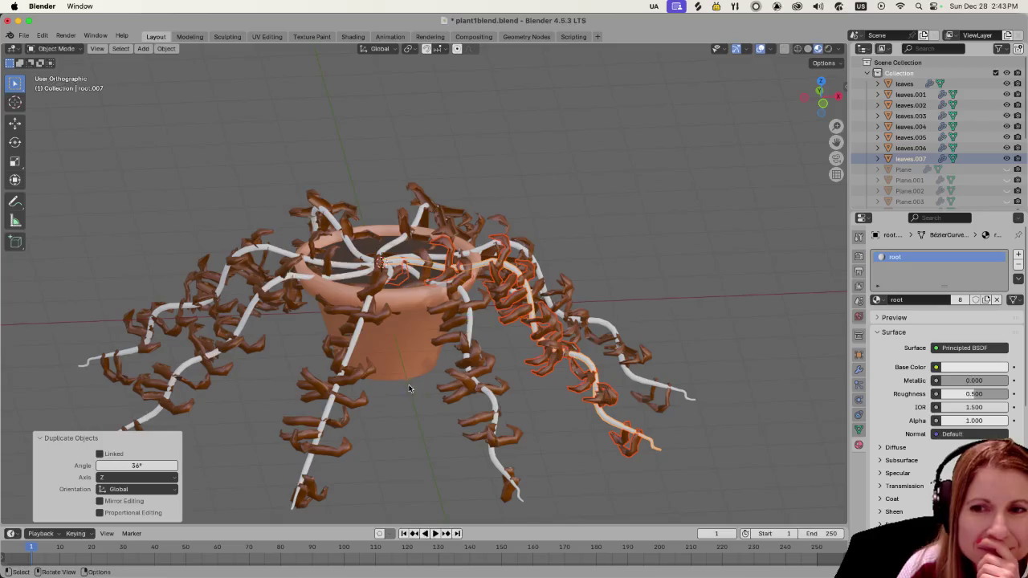
middle_click_drag(407, 384, 420, 386)
key("Tab")
key("Tab")
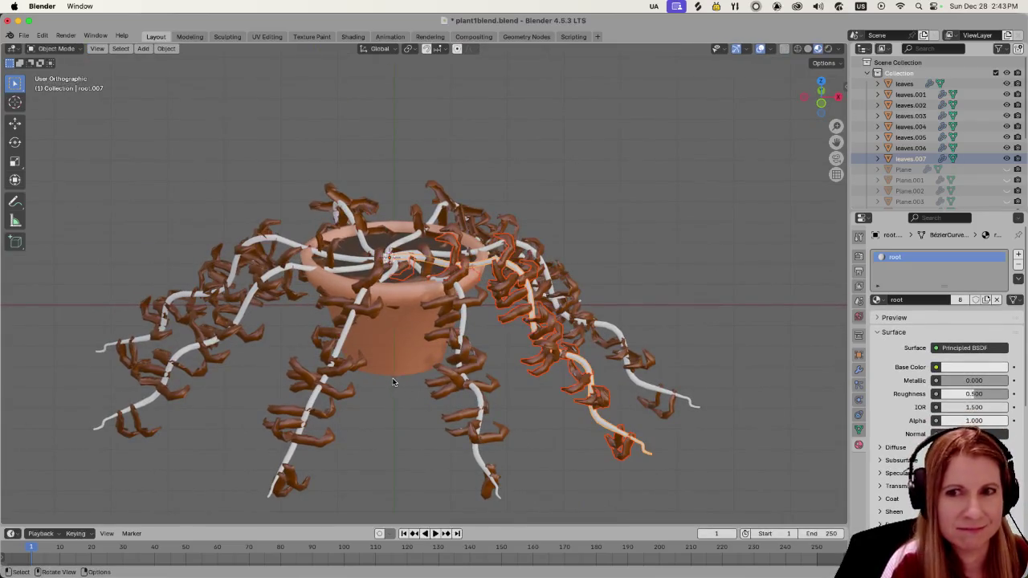
scroll(409, 369, "up", 2)
mouse_move(425, 359)
middle_mouse_down()
mouse_move(407, 361)
mouse_move(363, 334)
middle_mouse_up()
key("Tab")
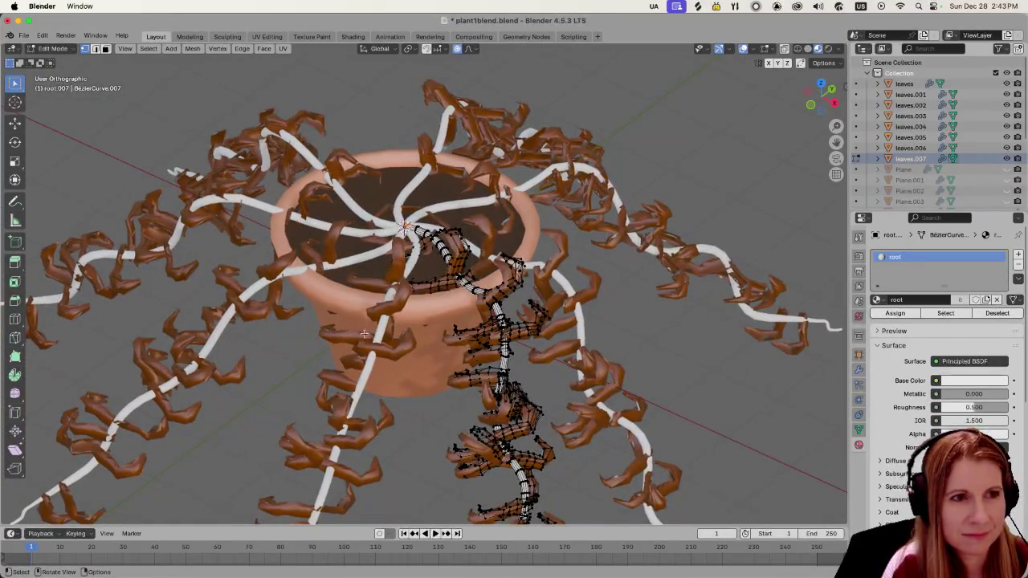
Step: Select the lower-left stem root.005 and lift its points near the rim with proportional editing
key("Tab")
key("Tab")
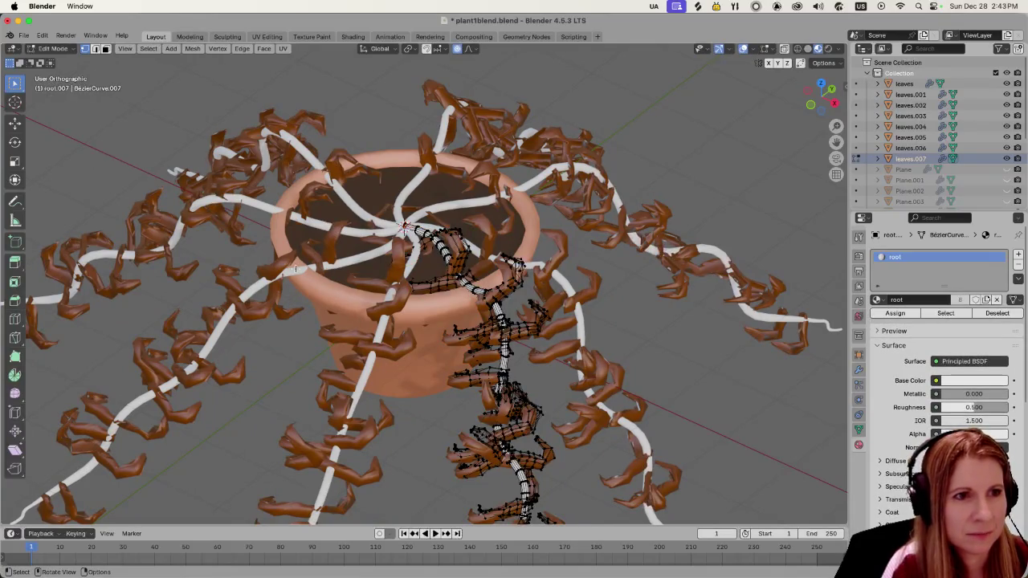
key("Tab")
left_click(344, 262)
key("Tab")
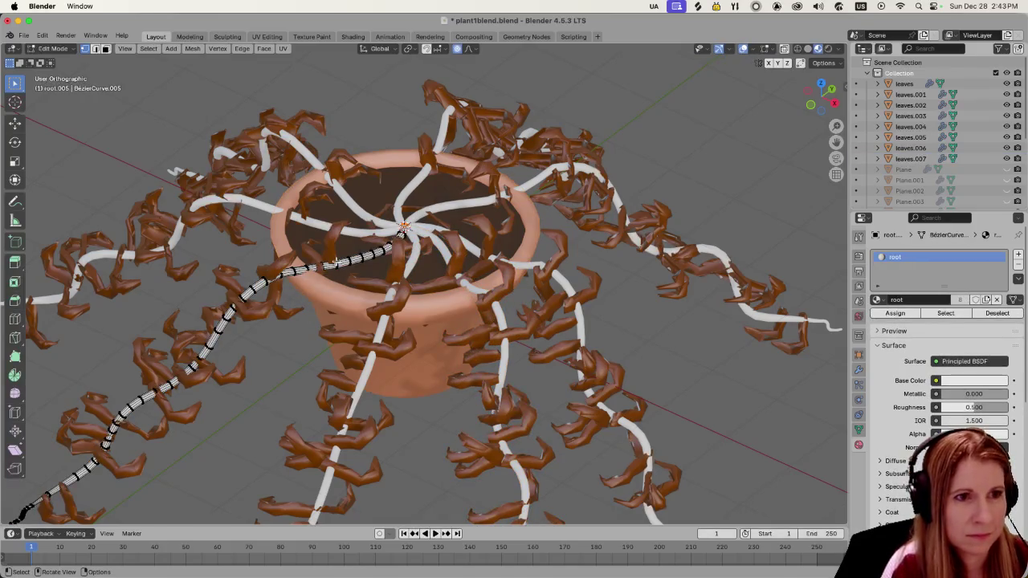
left_click_drag(276, 254, 372, 284)
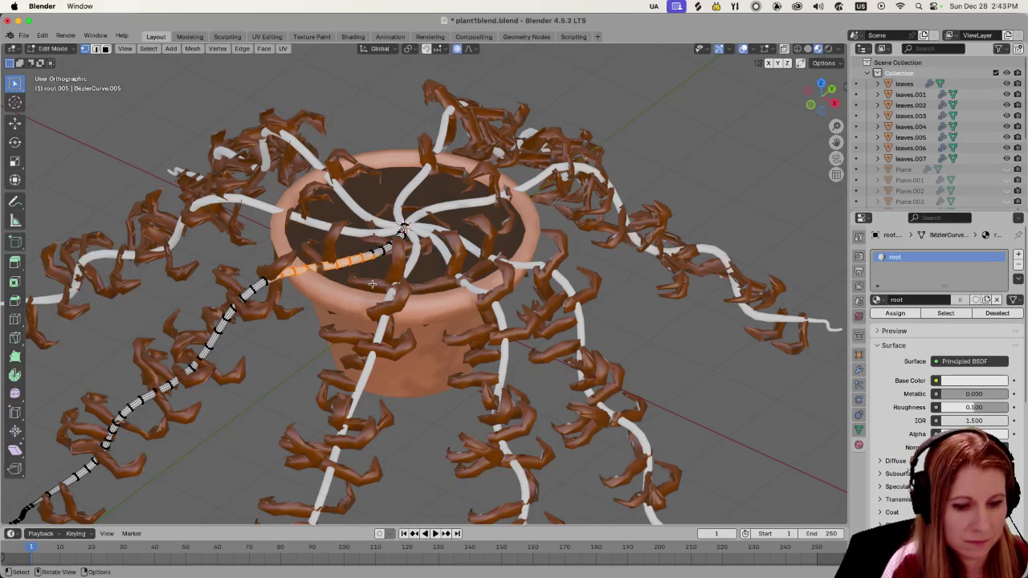
key("g")
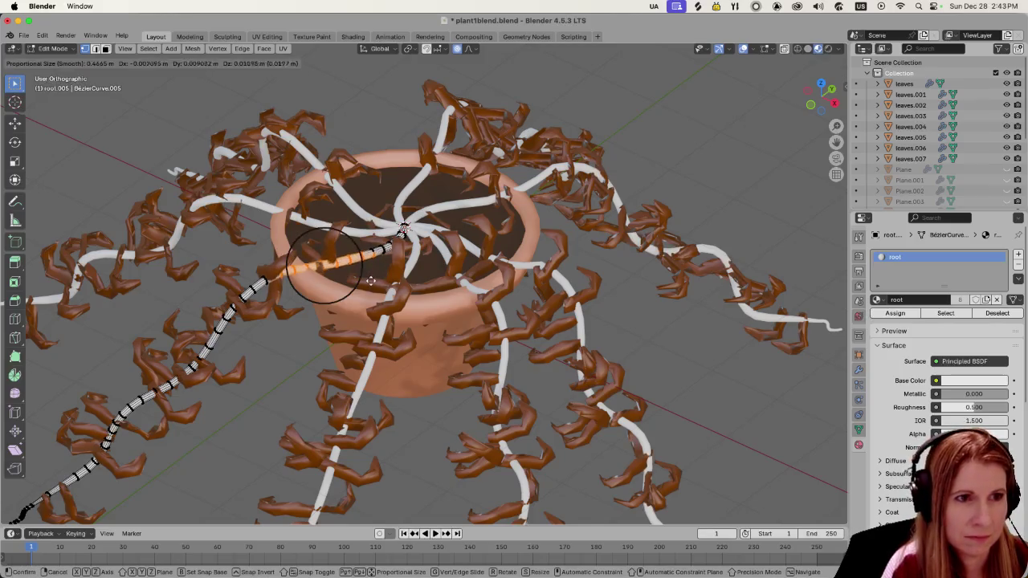
left_click(370, 269)
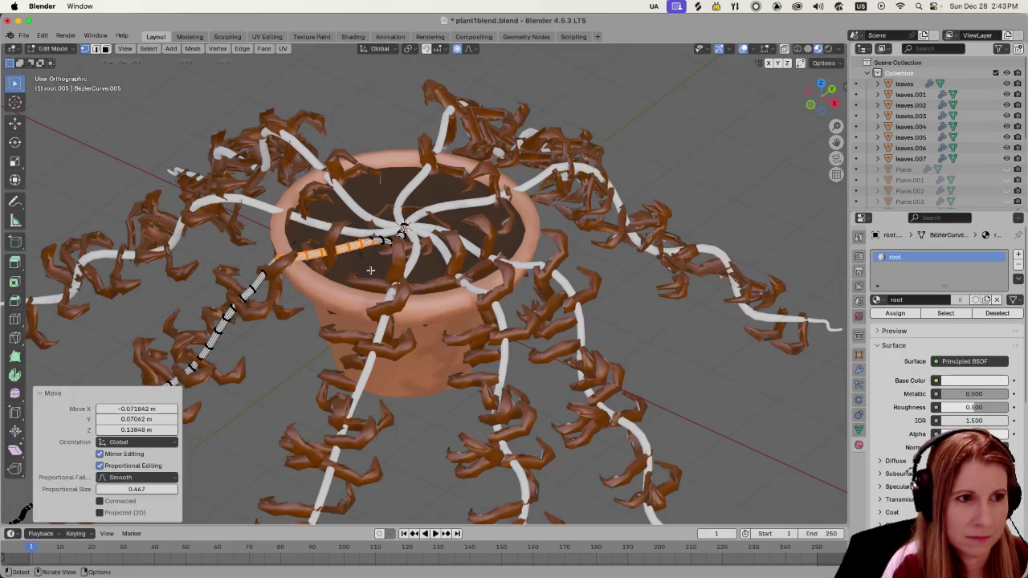
Step: Try moving a lower stem point, undo it, and turn proportional editing off
left_click(210, 336)
key("g")
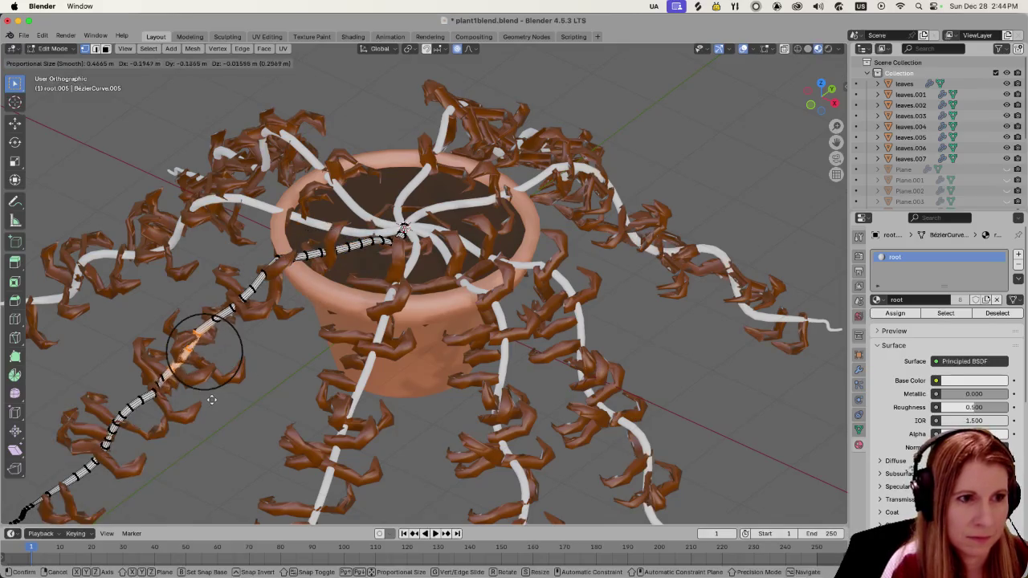
left_click(218, 399)
key("ctrl+z")
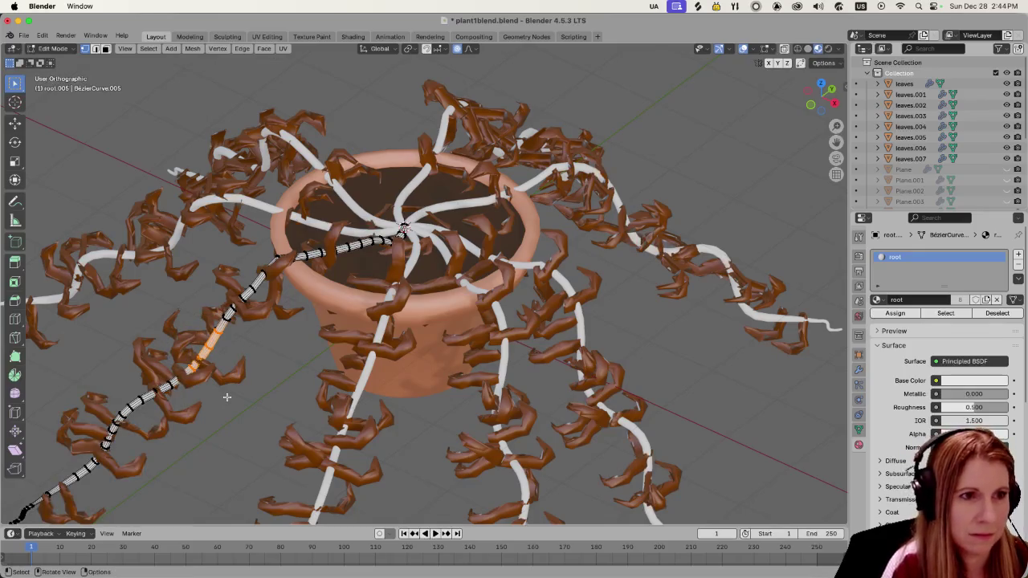
left_click(457, 50)
key("g")
right_click(214, 371)
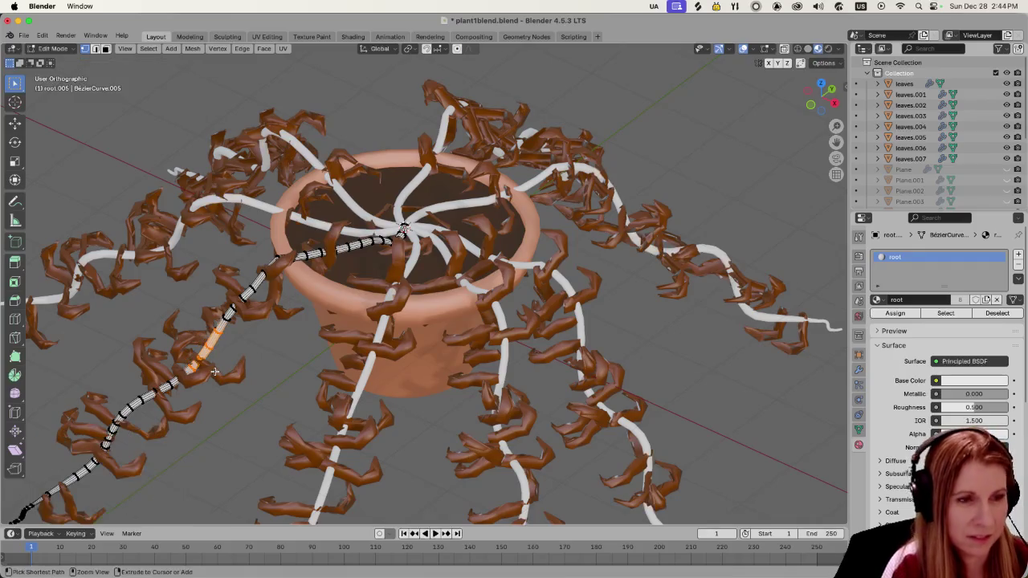
Step: Select the stem's lower-left end and scale it up slightly to 1.053
middle_click_drag(458, 53, 187, 352)
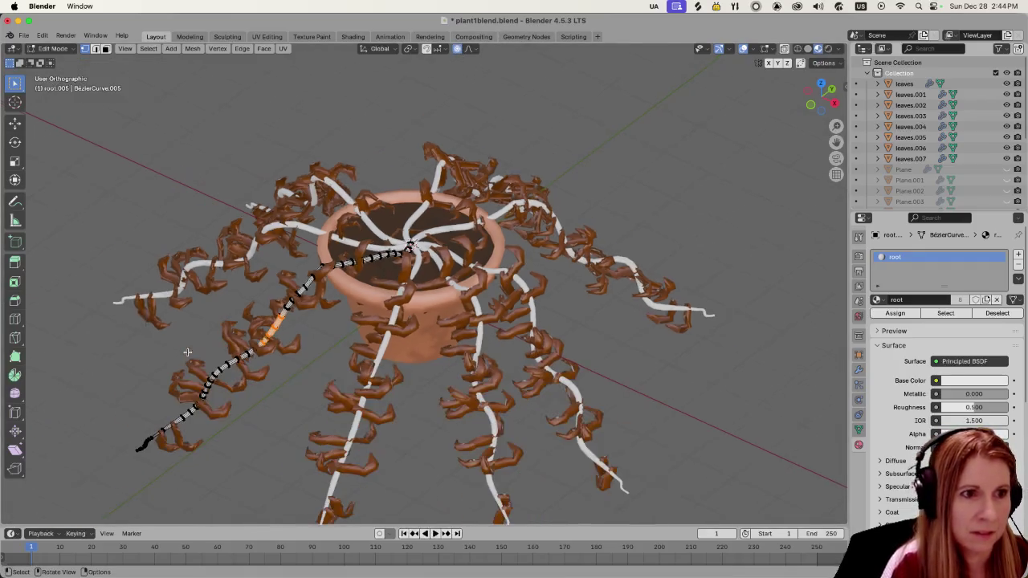
left_click_drag(95, 352, 273, 461)
key("g")
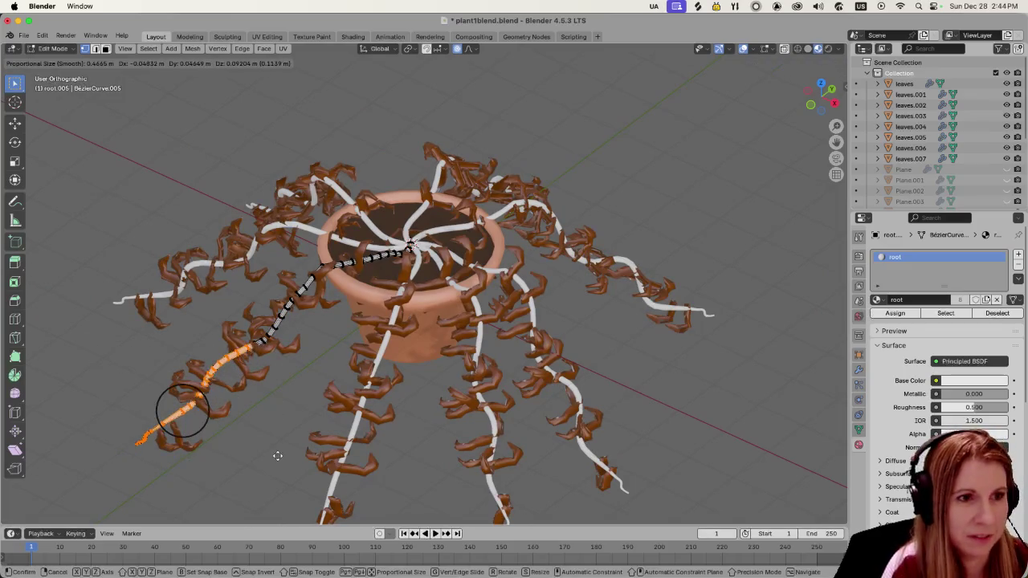
scroll(276, 455, "down", 1)
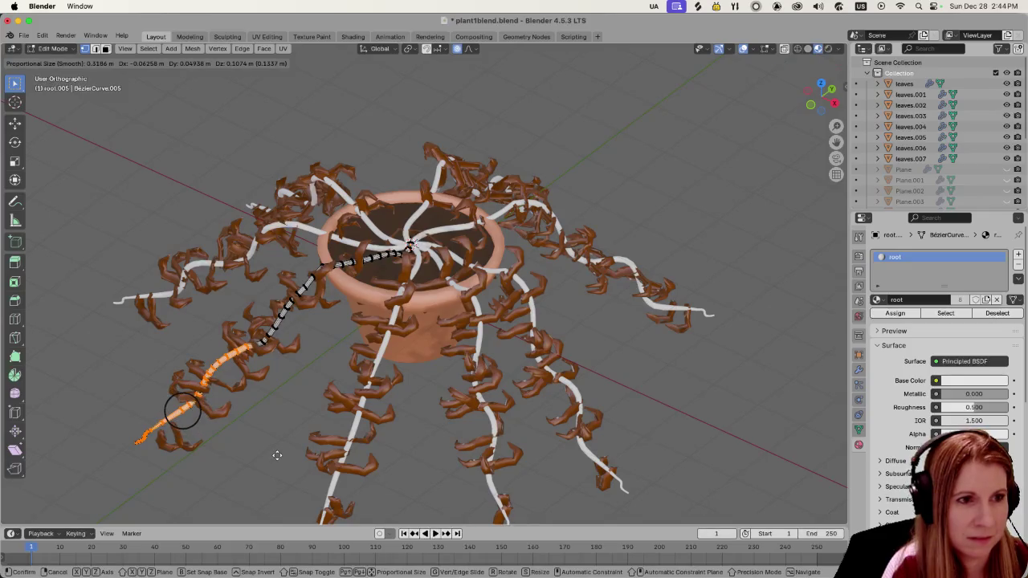
scroll(276, 456, "down", 4)
scroll(276, 457, "down", 2)
scroll(276, 459, "down", 2)
key("s")
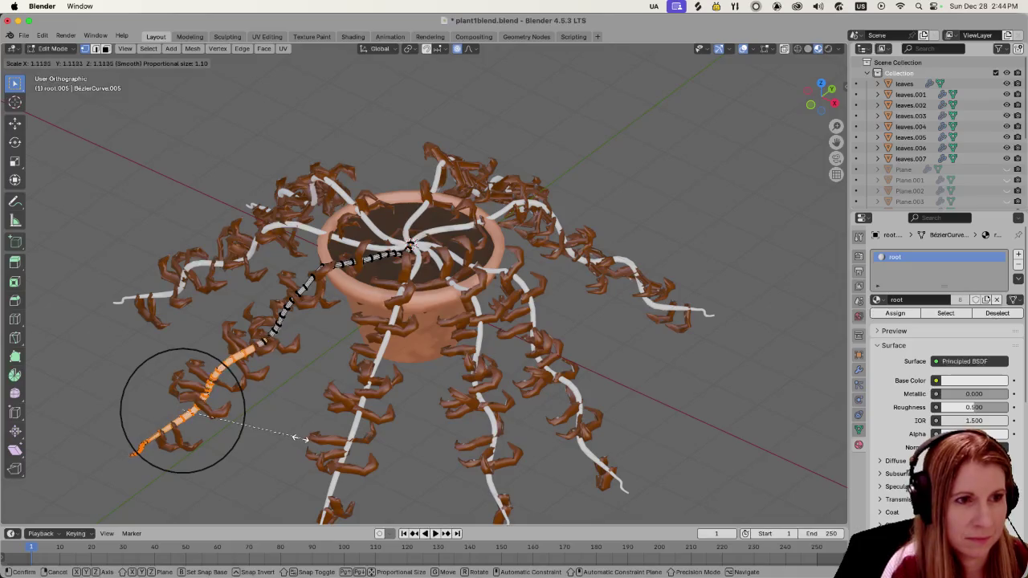
left_click(294, 434)
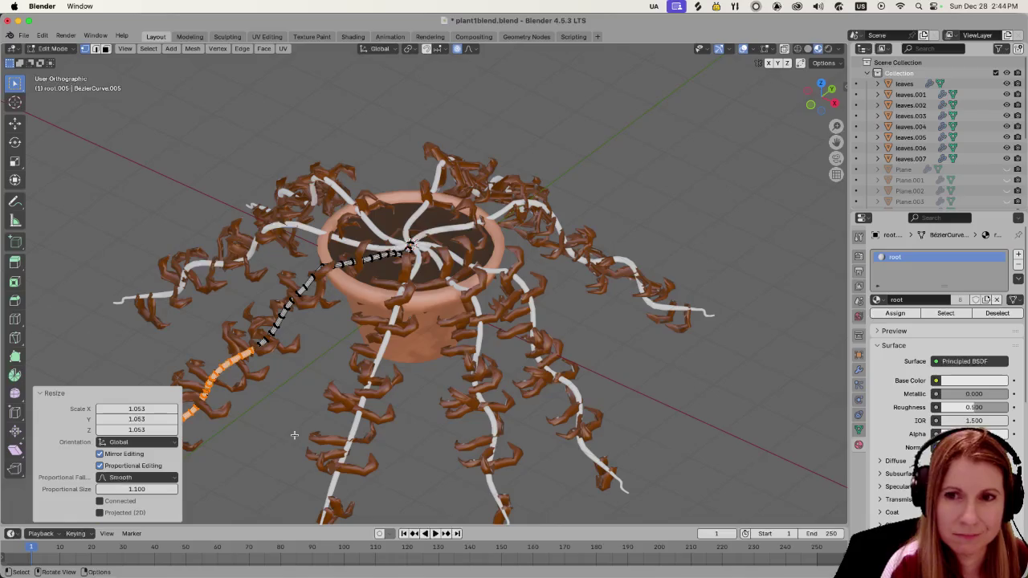
Step: Reselect points along the lower stem, orbit to inspect the pot, and return to Object Mode
left_click(295, 422)
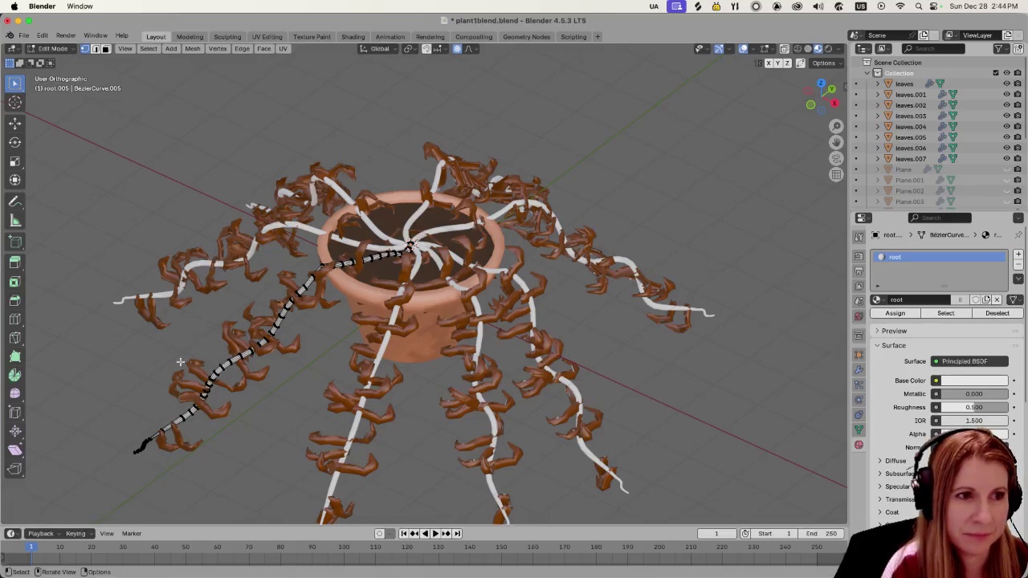
left_click_drag(134, 350, 309, 428)
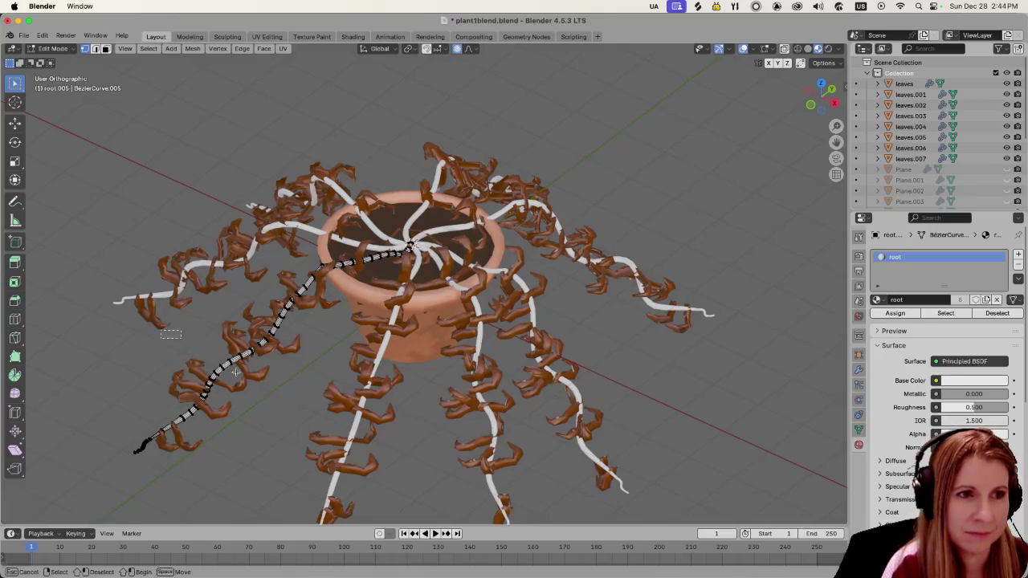
left_click(263, 429)
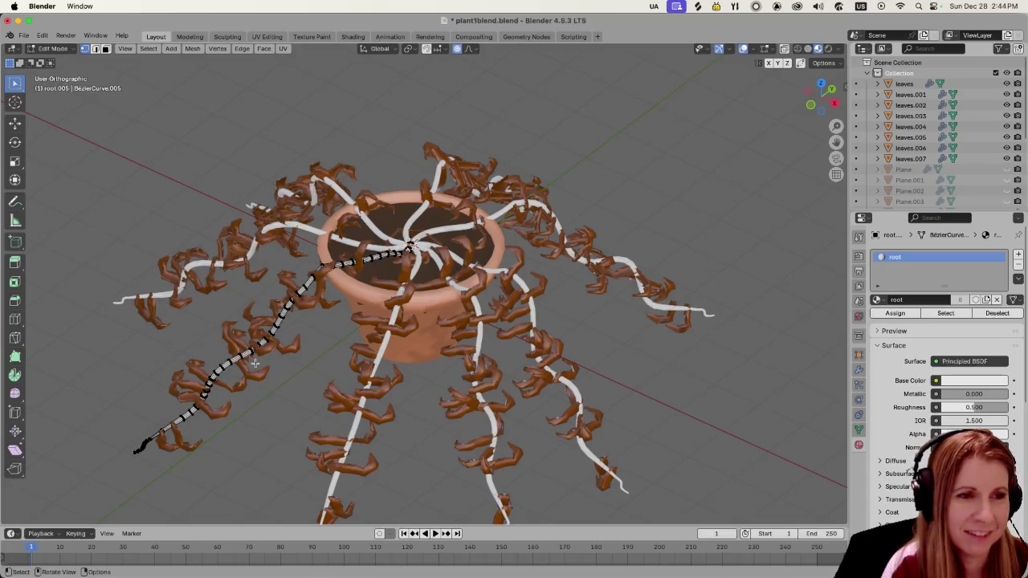
left_click_drag(170, 337, 285, 405)
key("Tab")
key("Tab")
mouse_move(283, 408)
middle_mouse_down()
mouse_move(249, 413)
mouse_move(322, 409)
middle_mouse_up()
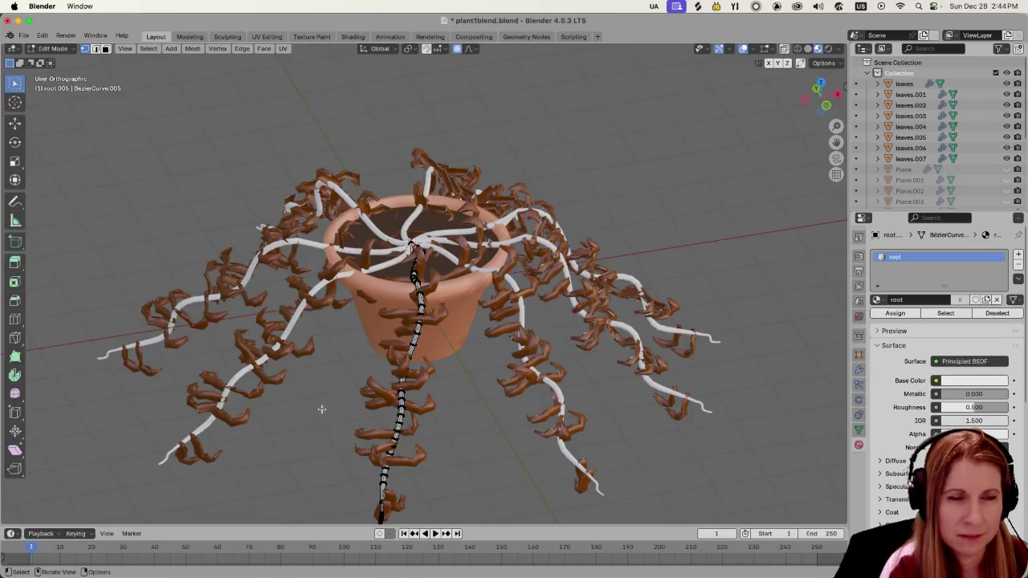
mouse_move(409, 406)
middle_mouse_down()
mouse_move(270, 323)
mouse_move(183, 424)
mouse_move(297, 473)
mouse_move(294, 429)
mouse_move(586, 412)
middle_mouse_up()
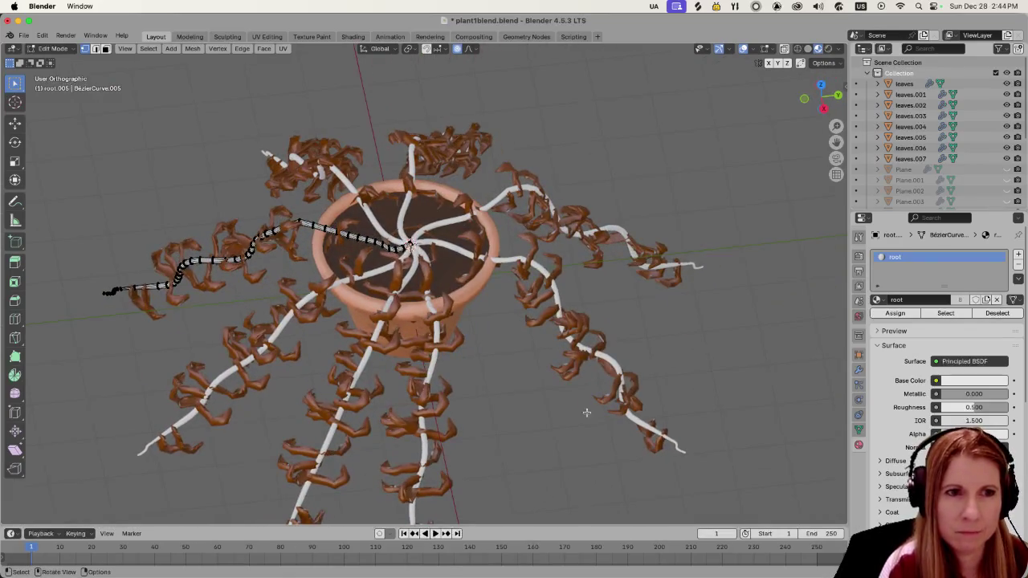
scroll(517, 391, "up", 3)
mouse_move(553, 367)
middle_mouse_down()
mouse_move(454, 415)
mouse_move(545, 320)
middle_mouse_up()
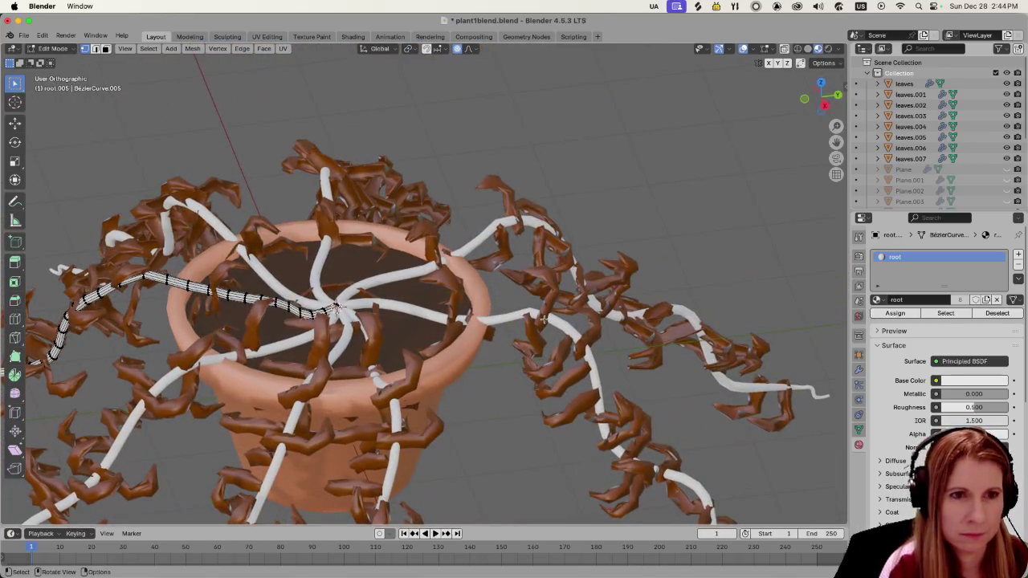
key("Tab")
left_click(520, 315)
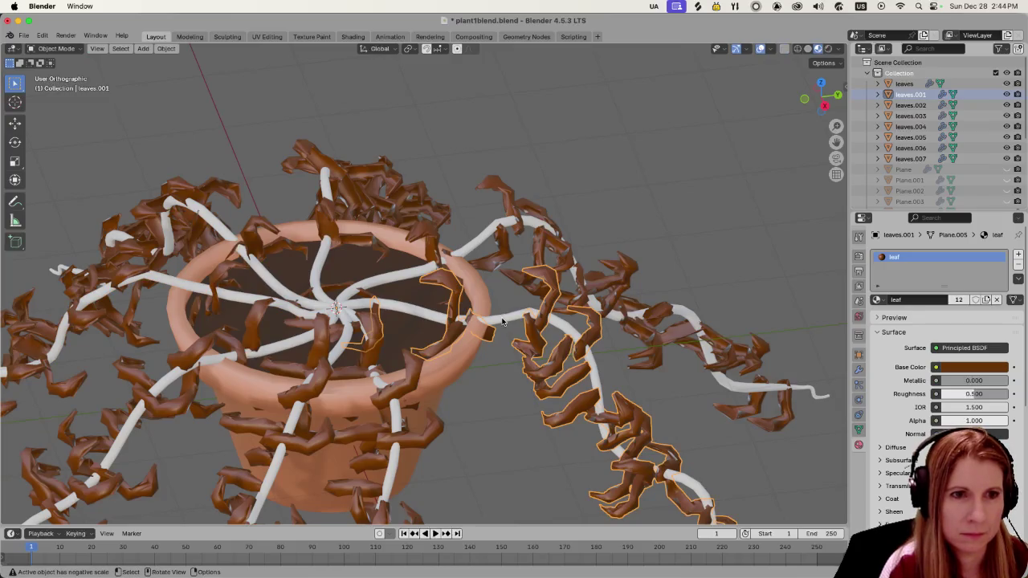
Step: Lift the right-hand stem's point at the rim so it clears the pot edge
left_click(503, 322)
key("Tab")
left_click(462, 317)
key("g")
left_click(505, 336)
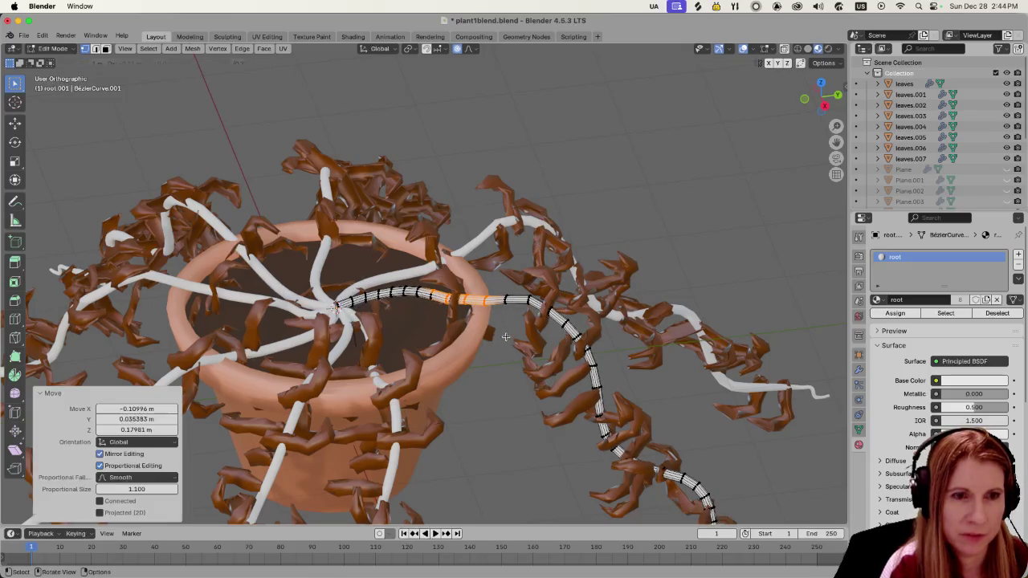
left_click(474, 325)
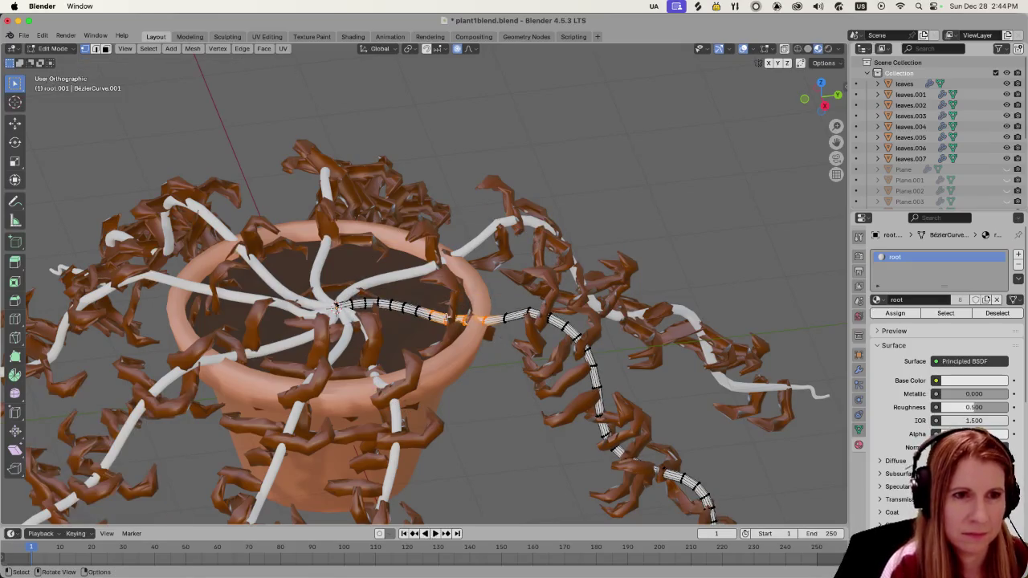
key("Tab")
Step: Edit the right leaves and stem together, moving the linked rim part to bend over the rim
left_click(434, 307)
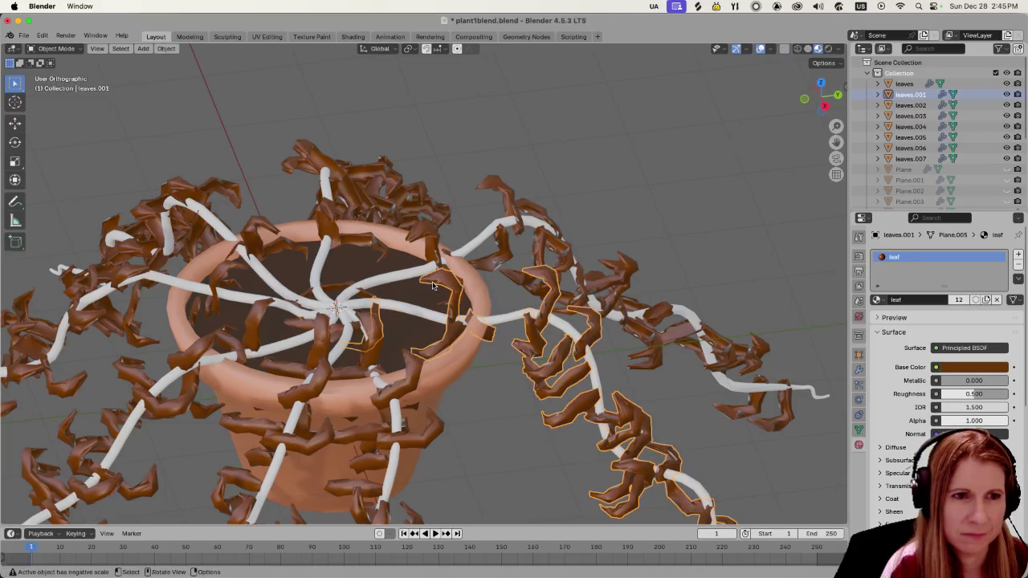
left_click(474, 327, "shift")
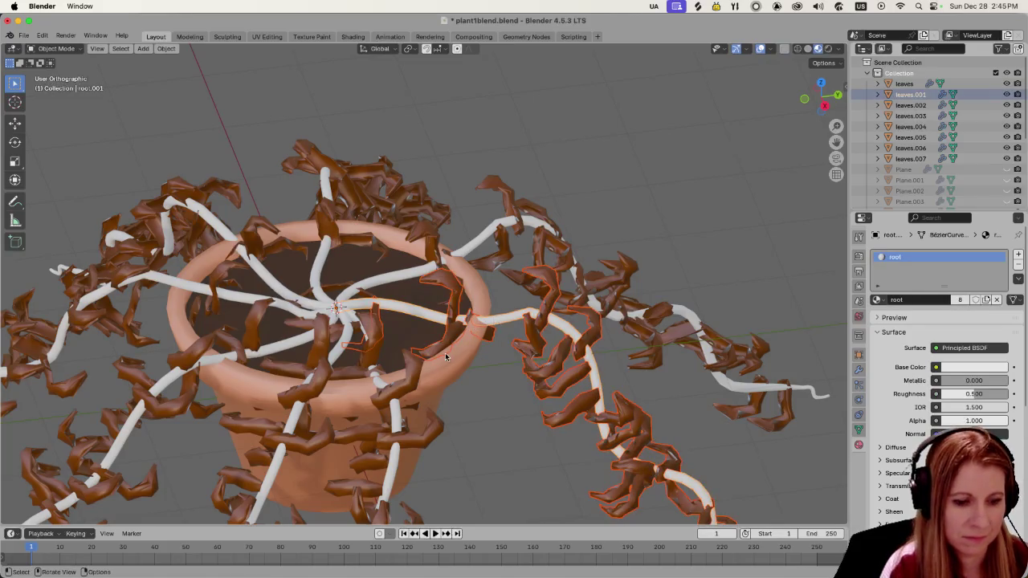
key("Tab")
key("l")
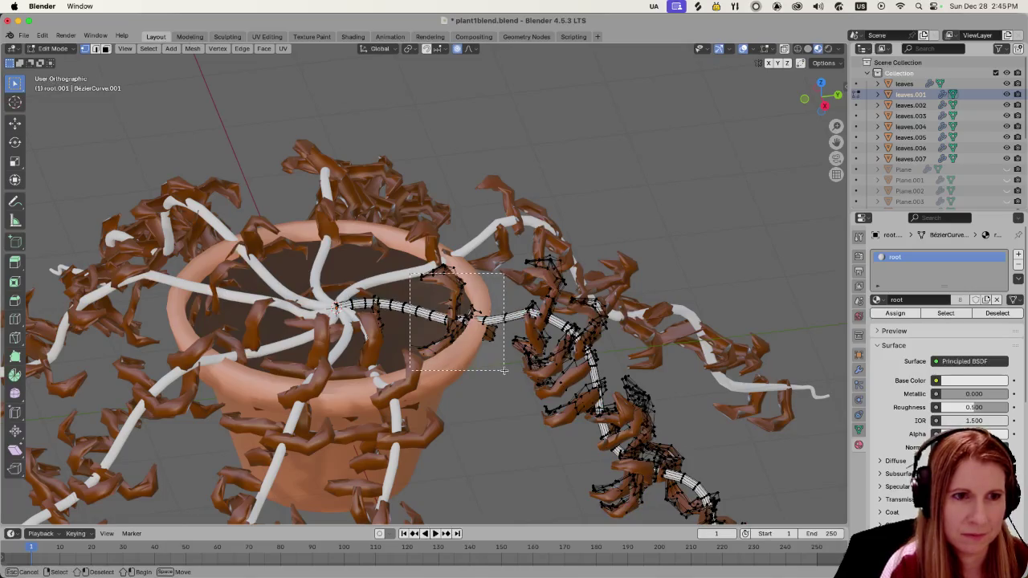
key("g")
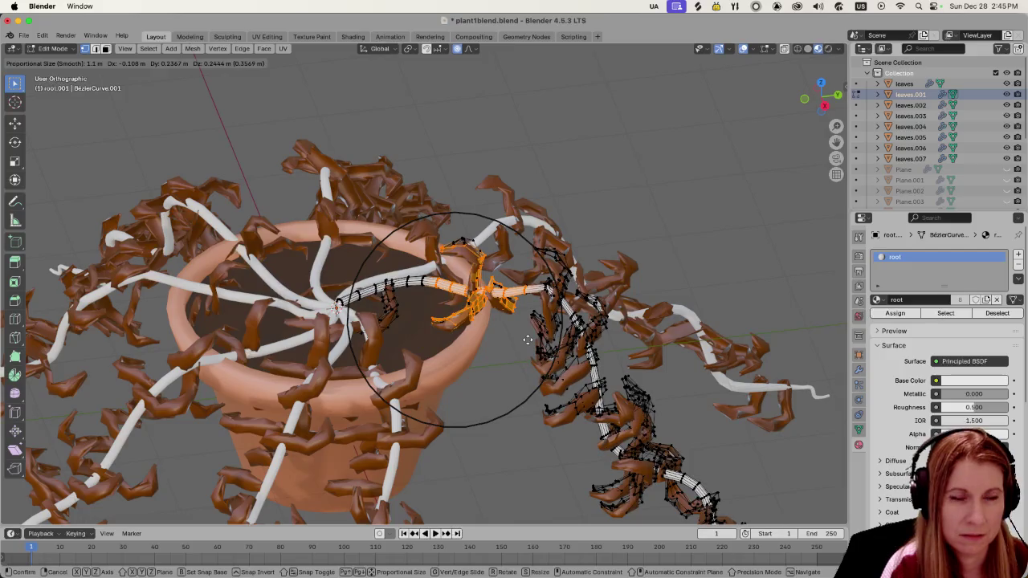
left_click(527, 341)
Step: Orbit to inspect the new bend, deselect the points, and leave Edit Mode
scroll(526, 434, "down", 3)
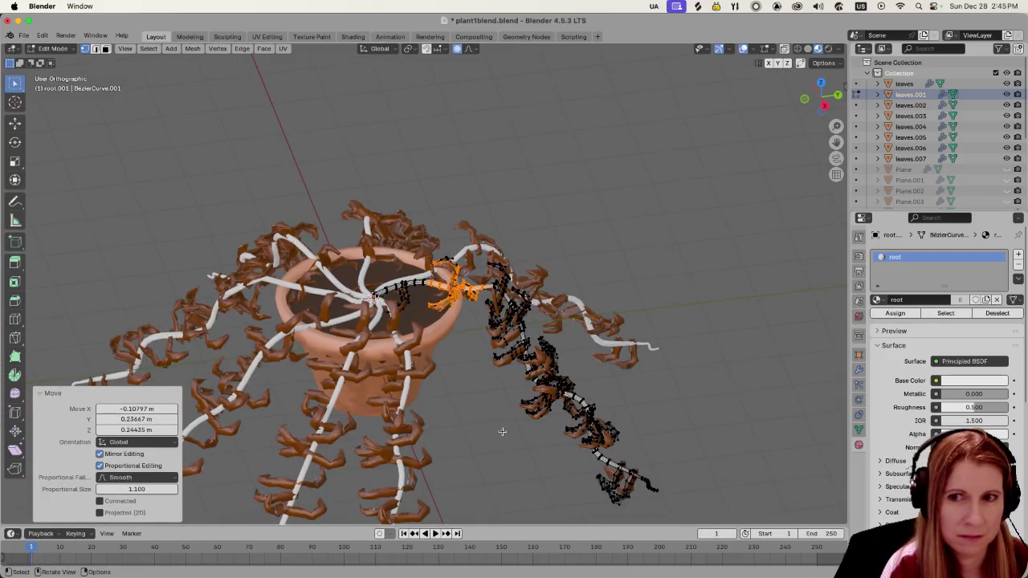
middle_click_drag(507, 425, 364, 410)
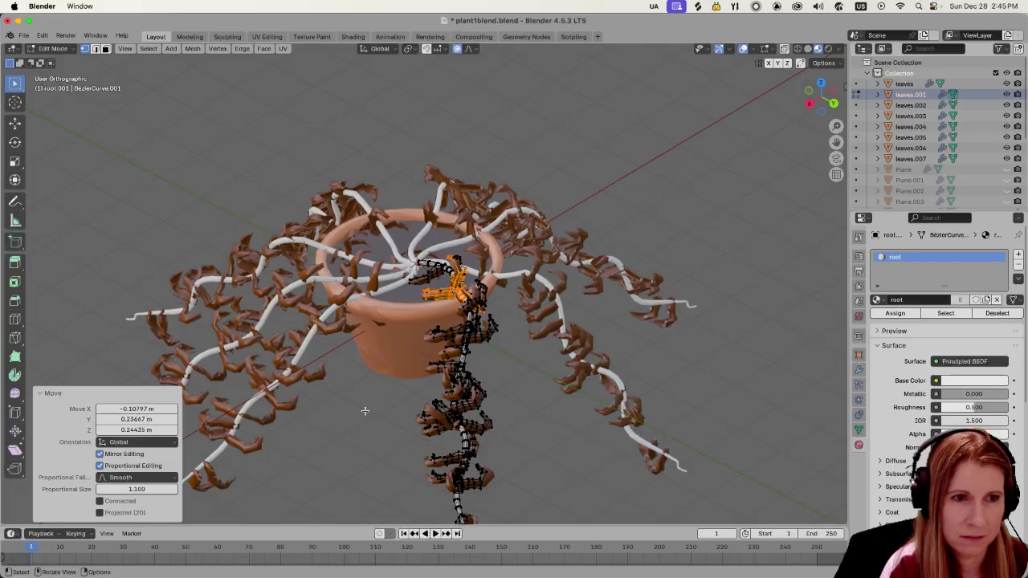
mouse_move(364, 411)
middle_mouse_down()
mouse_move(703, 415)
mouse_move(564, 349)
mouse_move(479, 389)
middle_mouse_up()
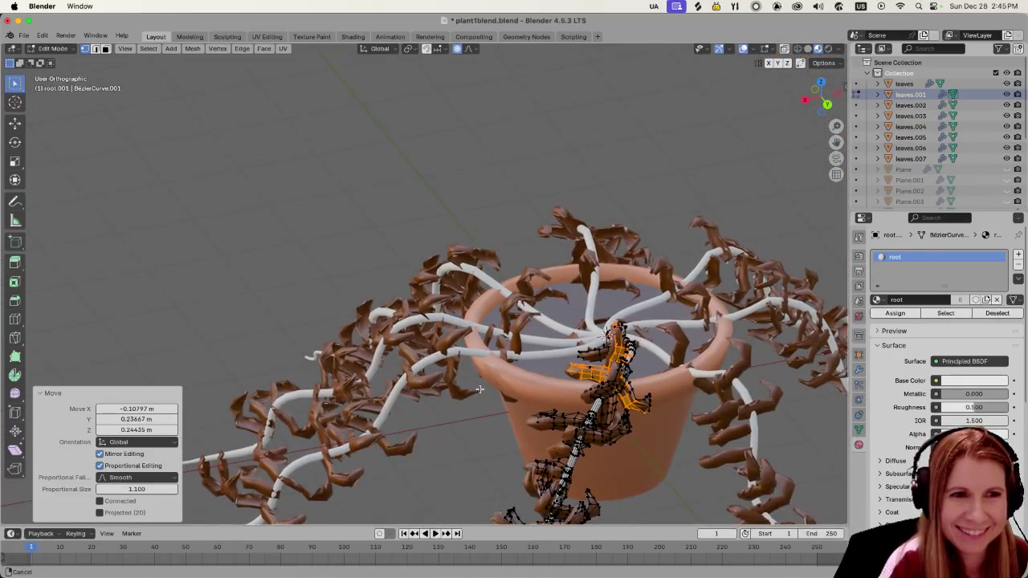
mouse_move(479, 390)
middle_mouse_down()
mouse_move(493, 433)
mouse_move(485, 447)
middle_mouse_up()
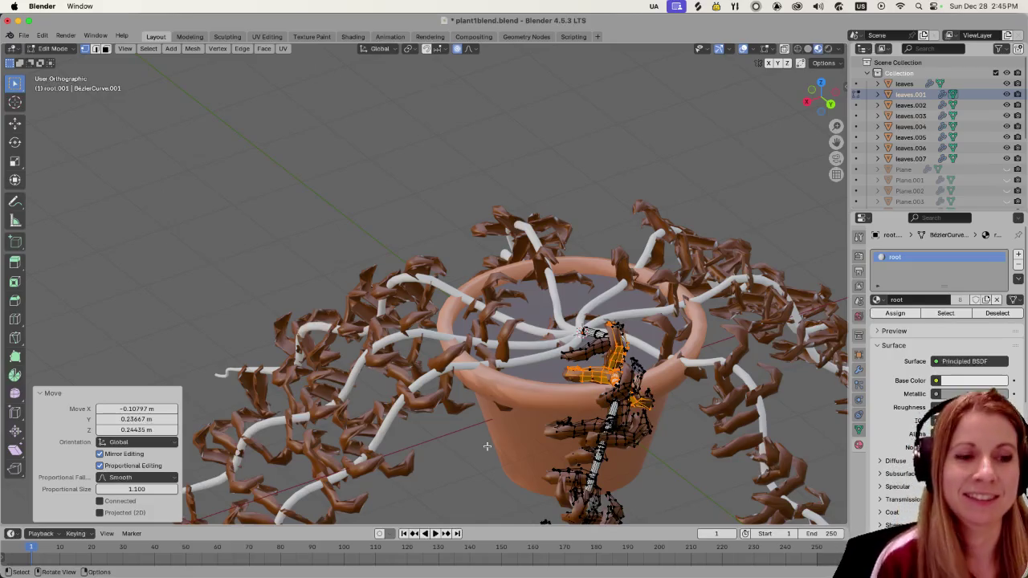
middle_click_drag(488, 446, 464, 367)
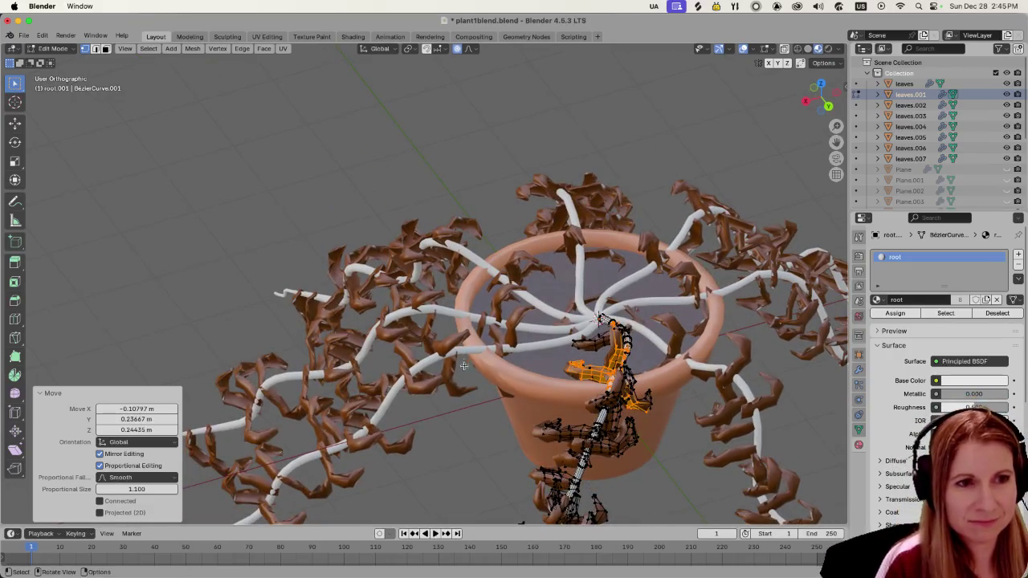
left_click(528, 381)
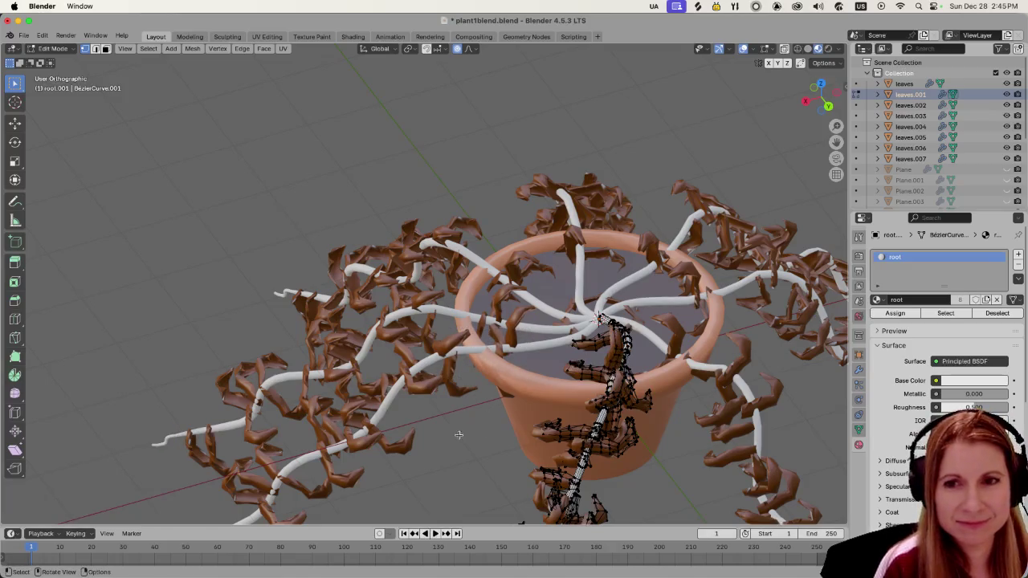
middle_click_drag(498, 420, 486, 443)
mouse_move(463, 307)
middle_mouse_down()
mouse_move(515, 449)
mouse_move(478, 345)
middle_mouse_up()
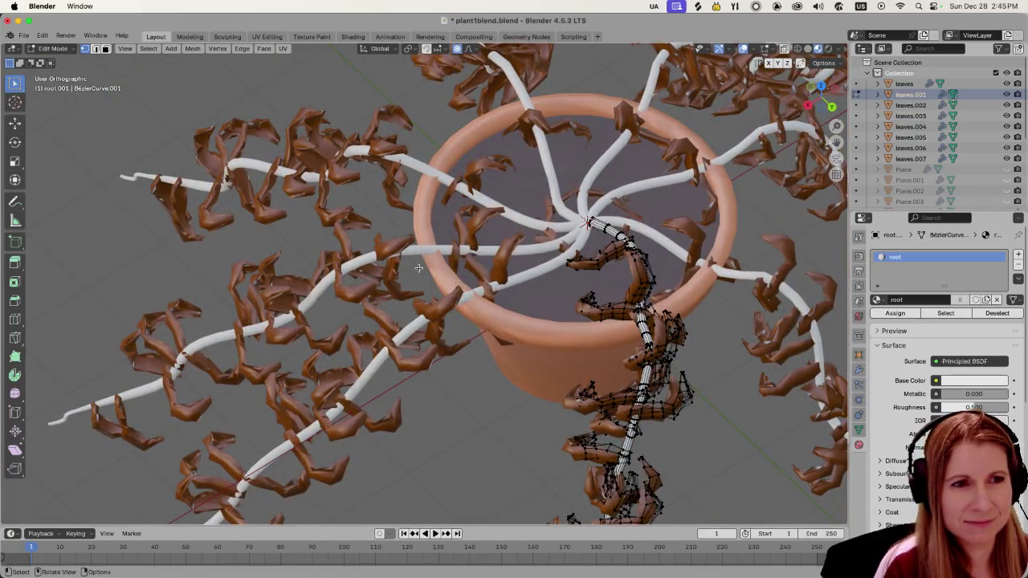
key("Tab")
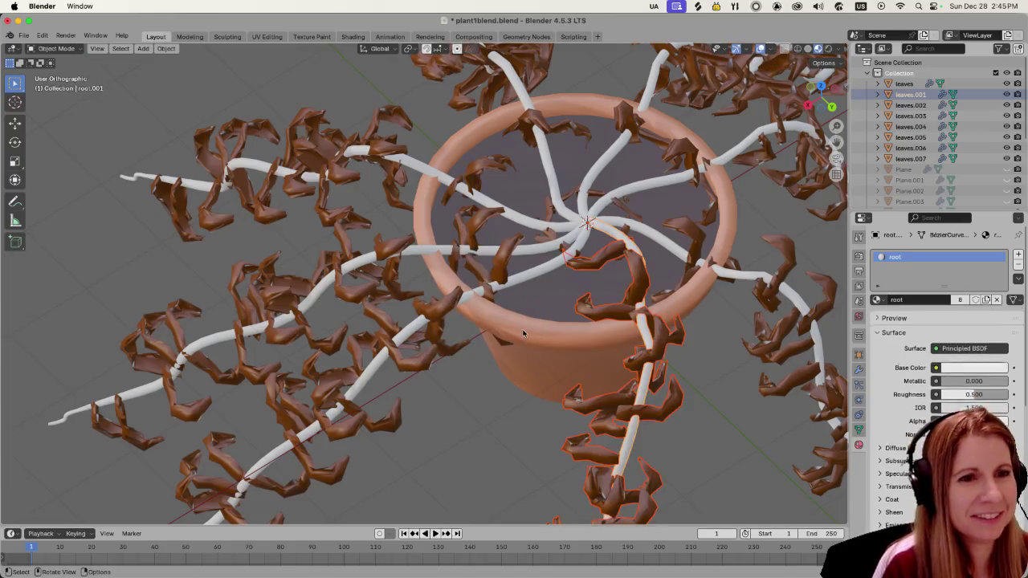
left_click(454, 274)
key("shift+g")
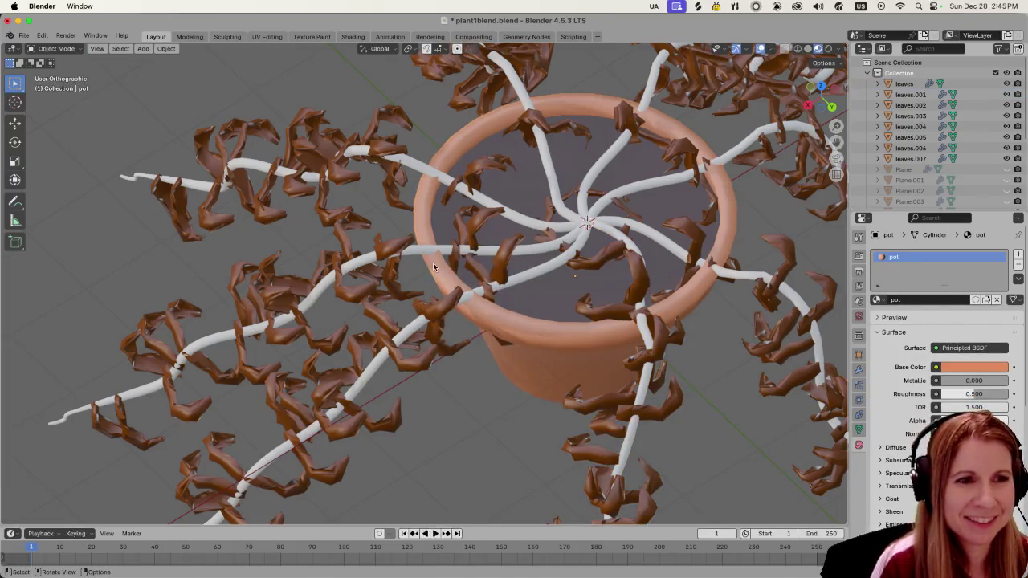
left_click(473, 322)
middle_click_drag(506, 366, 473, 372)
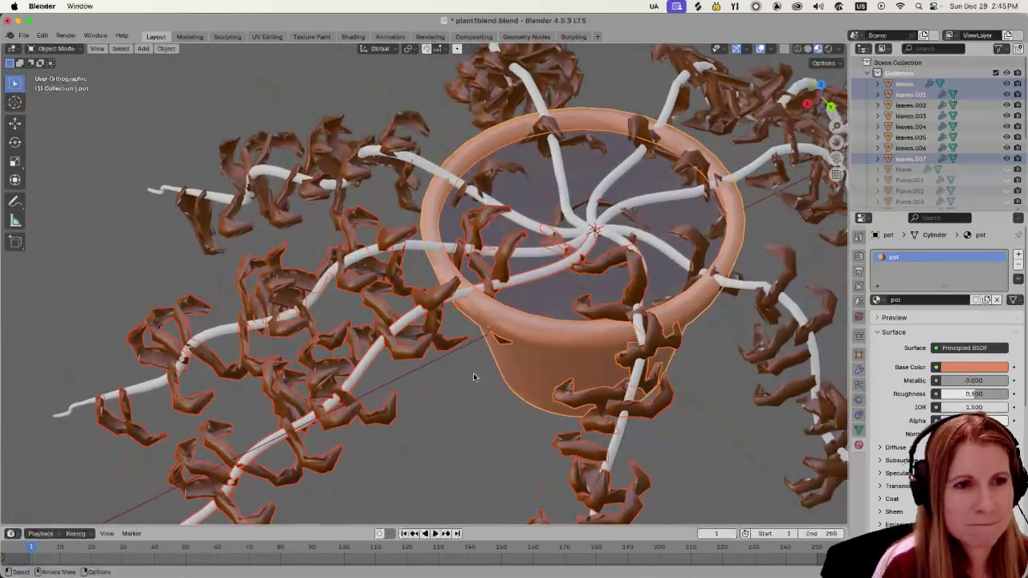
left_click(469, 379)
mouse_move(412, 410)
middle_mouse_down()
mouse_move(551, 457)
mouse_move(474, 317)
middle_mouse_up()
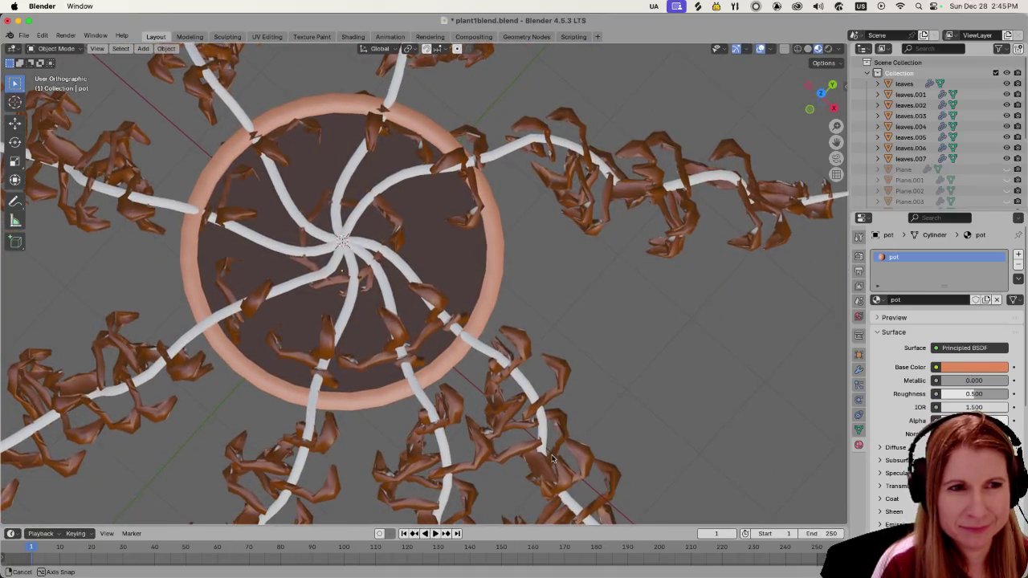
left_click_drag(413, 261, 496, 362)
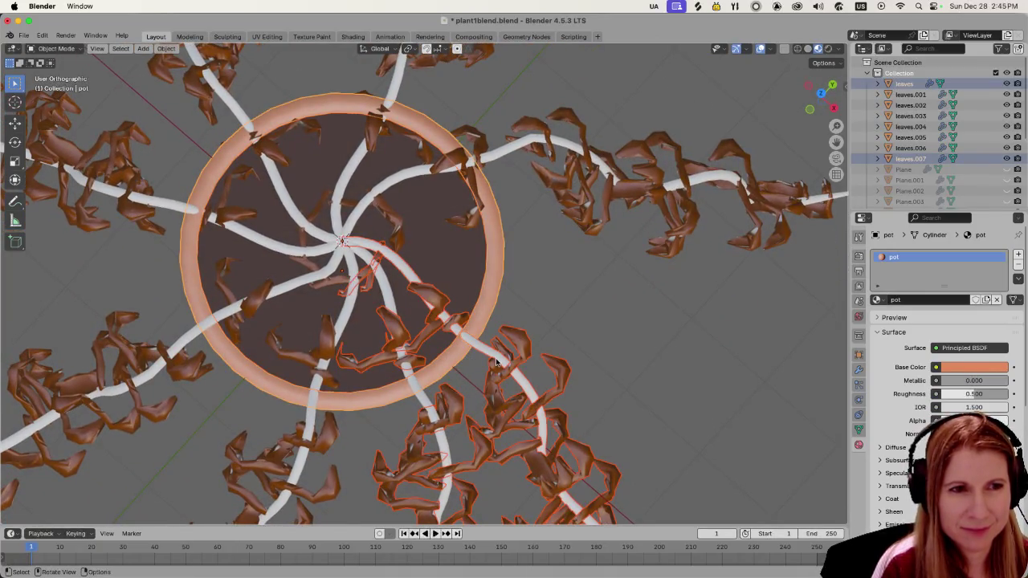
middle_click_drag(494, 384, 411, 392)
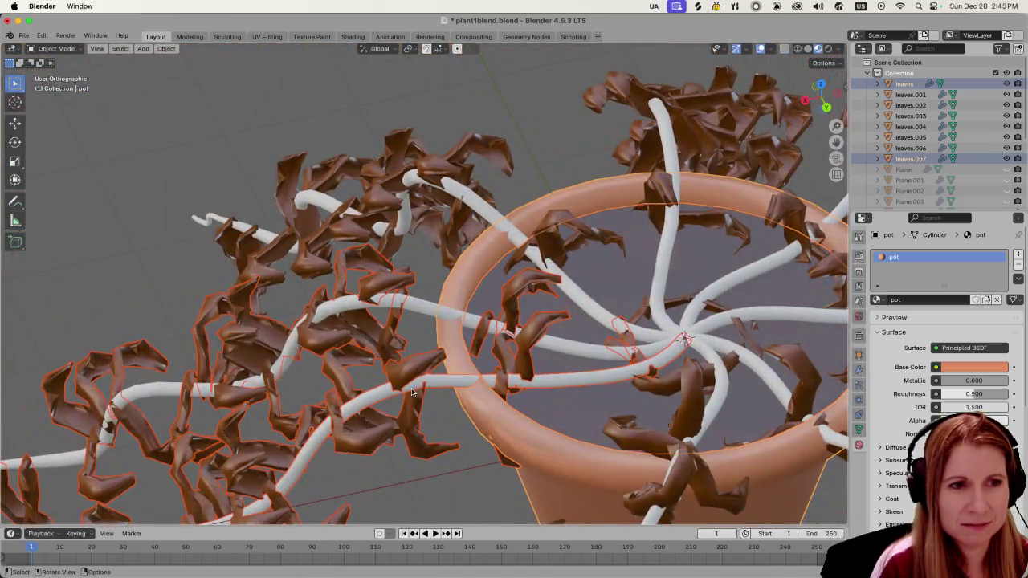
left_click(412, 392)
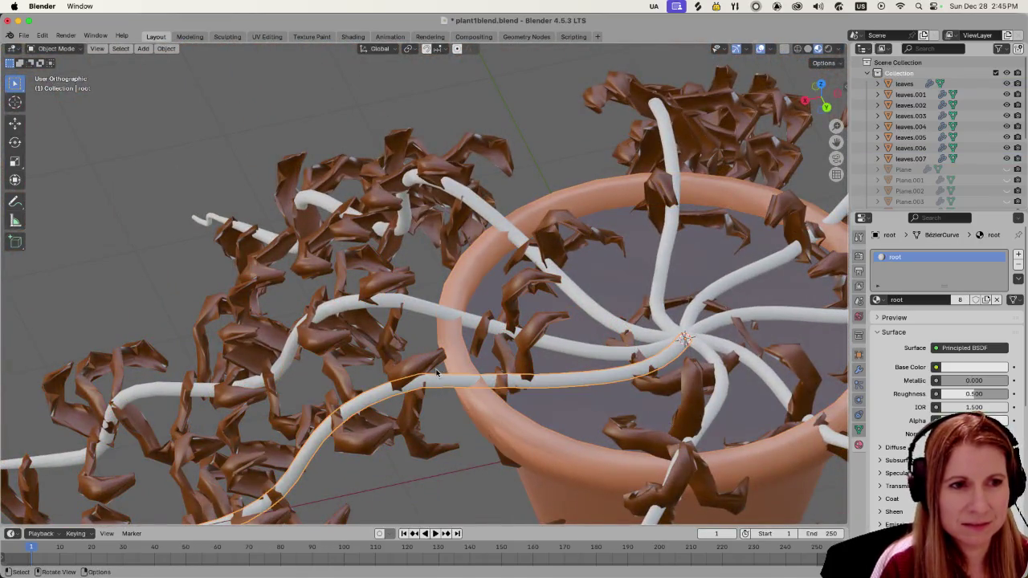
Step: Move two brown leaves near the stem's base over the rim with proportional editing
left_click(436, 372)
key("Tab")
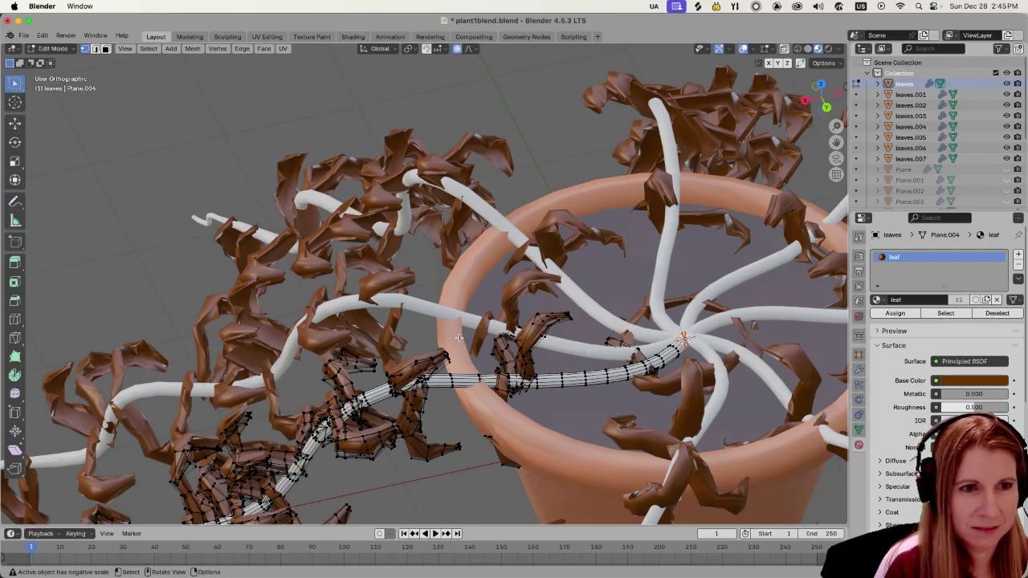
key("l")
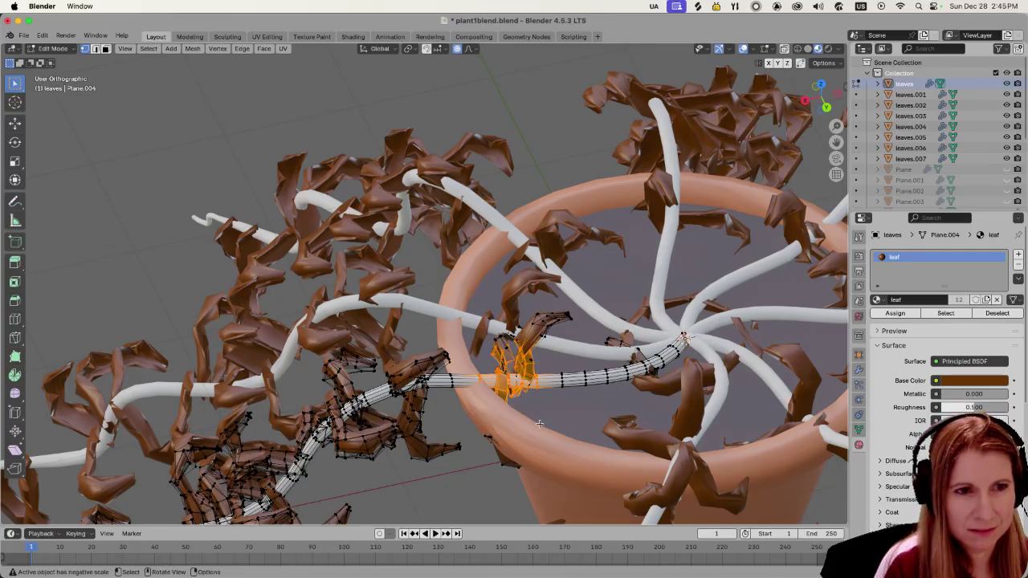
key("l")
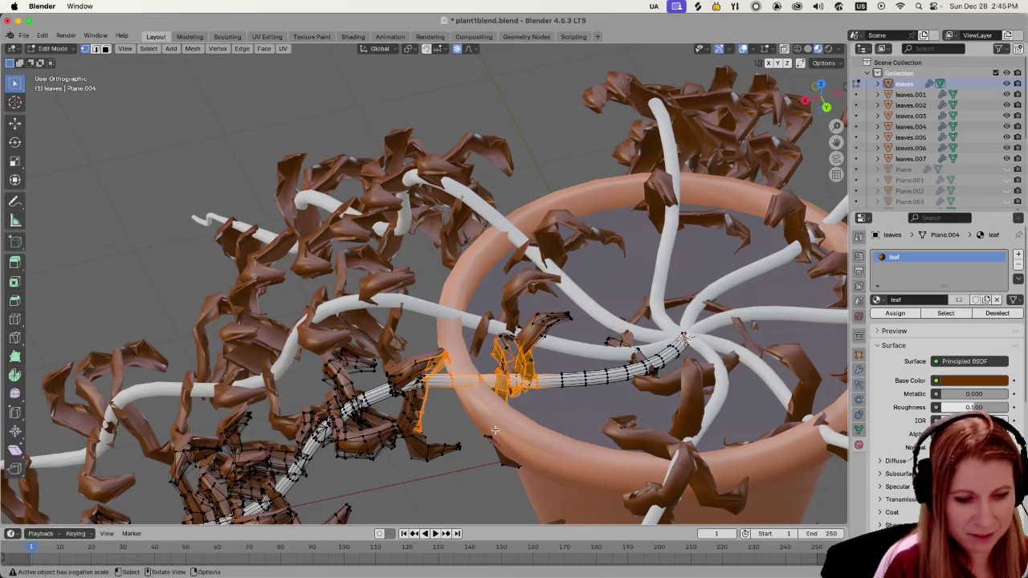
key("g")
left_click(446, 427)
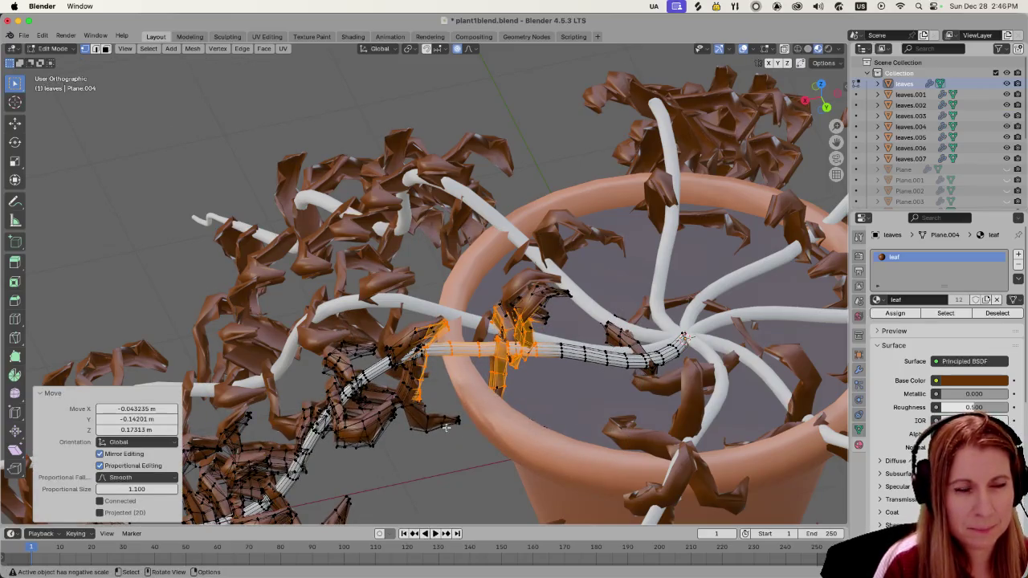
Step: Orbit and zoom around the pot to check the leaves' new position over the rim
scroll(395, 428, "down", 5)
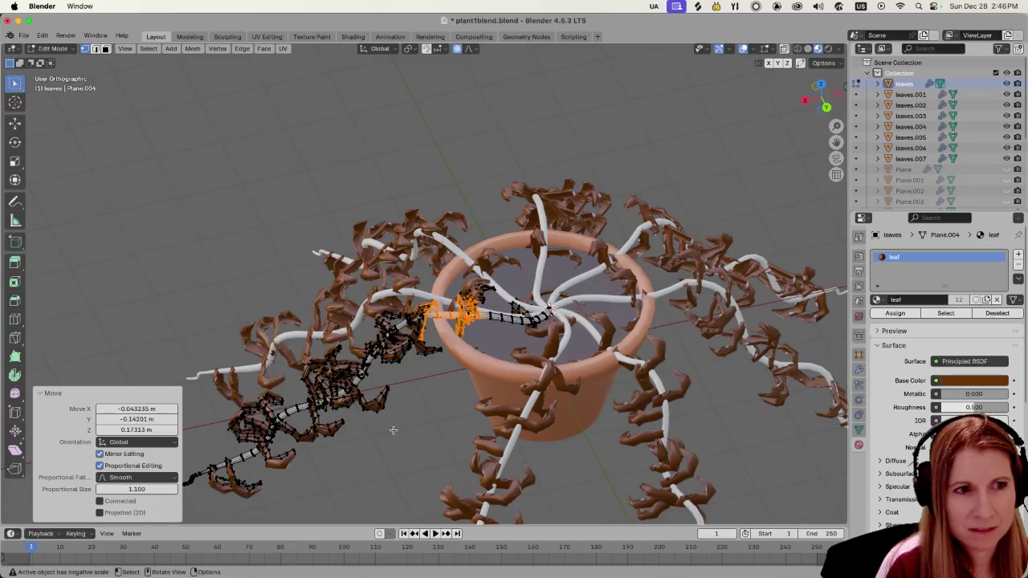
scroll(393, 431, "down", 3)
middle_click_drag(394, 431, 353, 419)
scroll(353, 419, "down", 3)
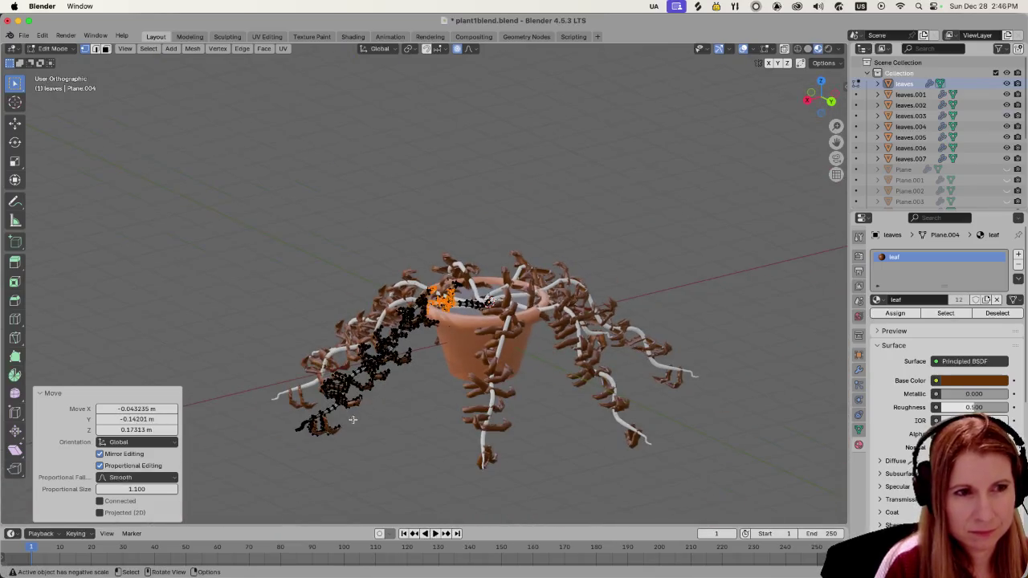
scroll(392, 417, "up", 2)
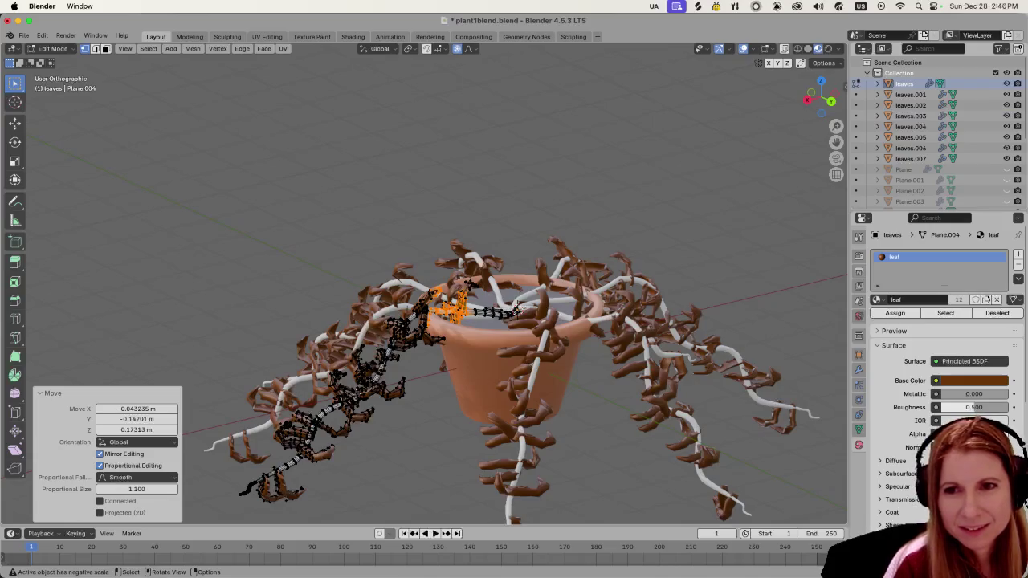
middle_click_drag(367, 376, 426, 426)
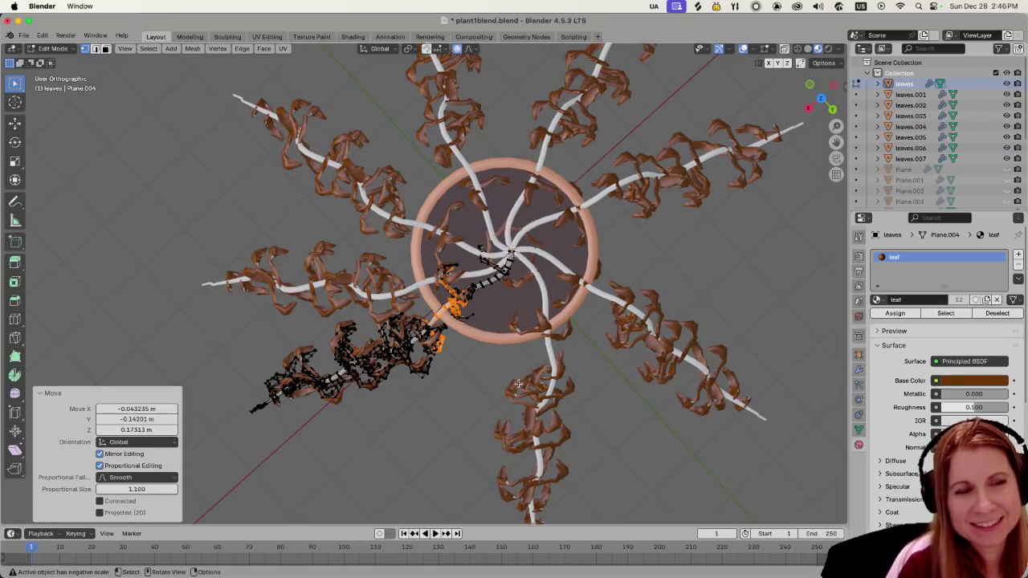
middle_click_drag(521, 383, 616, 348)
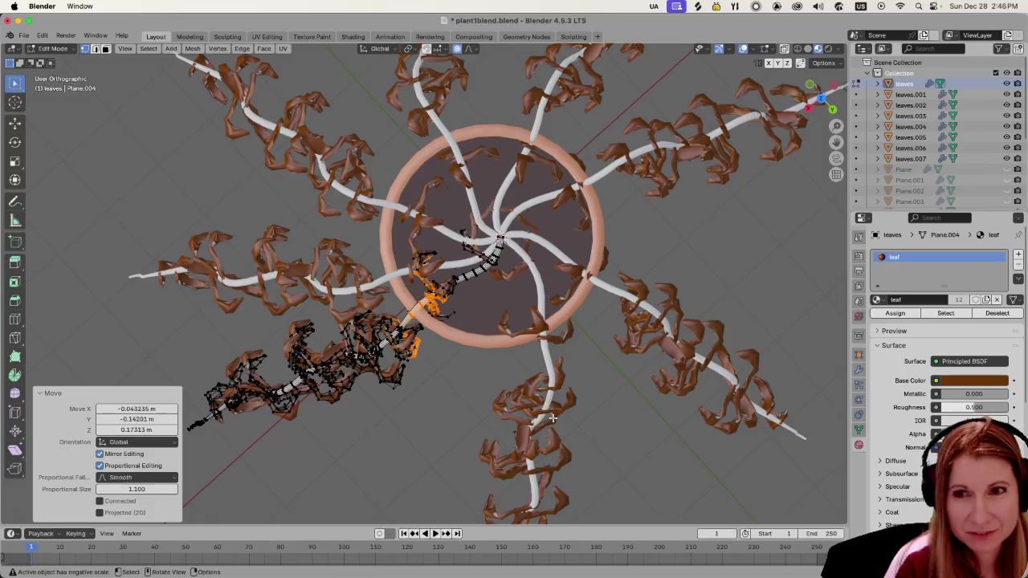
mouse_move(468, 412)
middle_mouse_down()
mouse_move(473, 334)
mouse_move(472, 370)
mouse_move(734, 226)
middle_mouse_up()
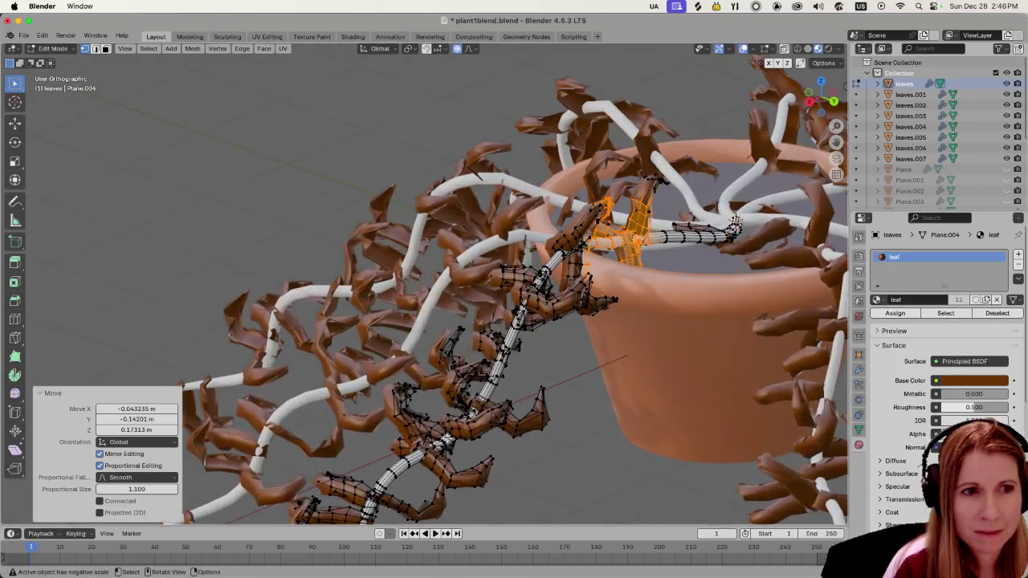
scroll(446, 440, "down", 3)
mouse_move(448, 440)
middle_mouse_down()
mouse_move(533, 420)
mouse_move(462, 432)
middle_mouse_up()
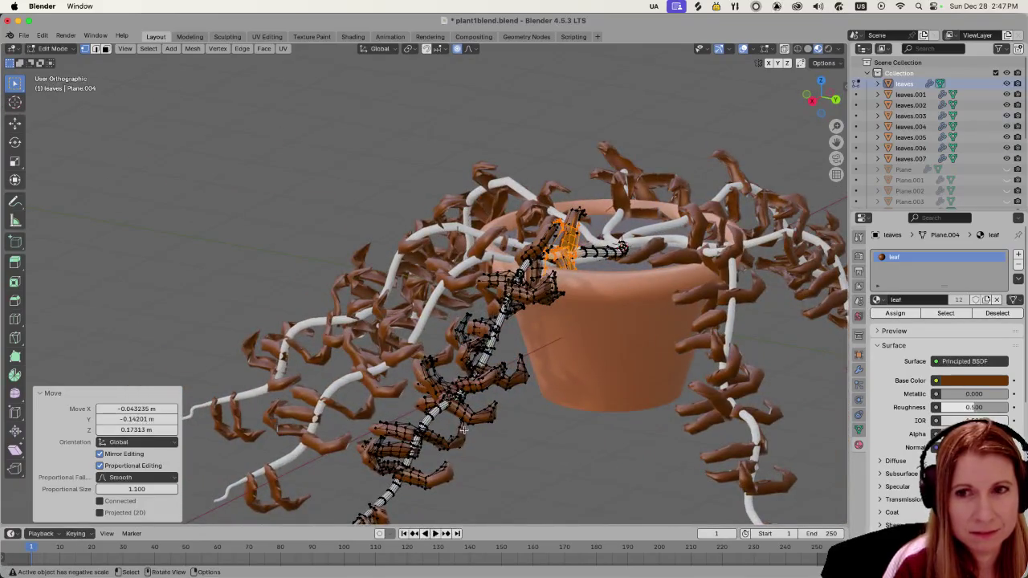
scroll(462, 433, "down", 2)
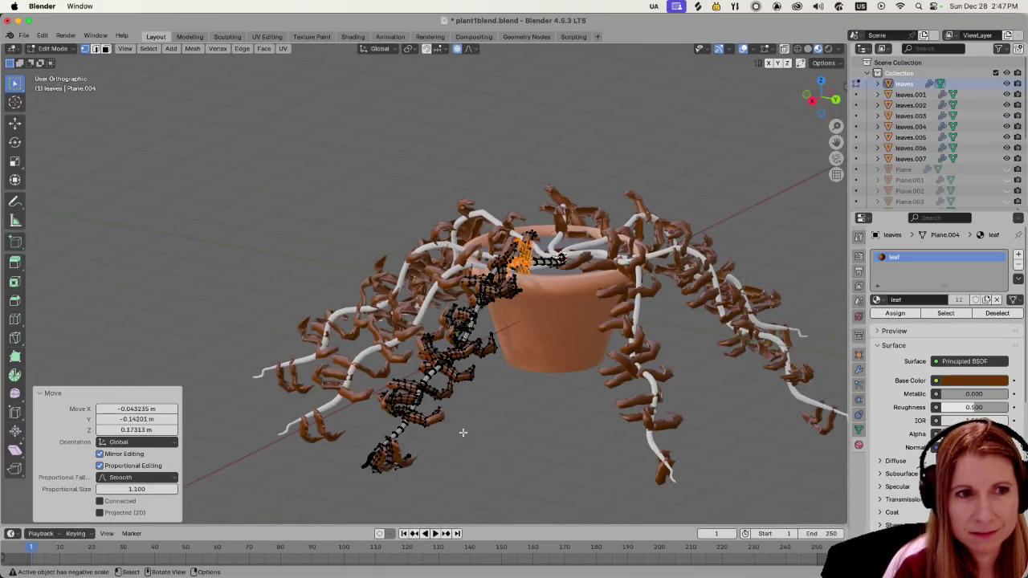
Step: Move the lower leaf cluster along the trailing stem
left_click(480, 395)
key("g")
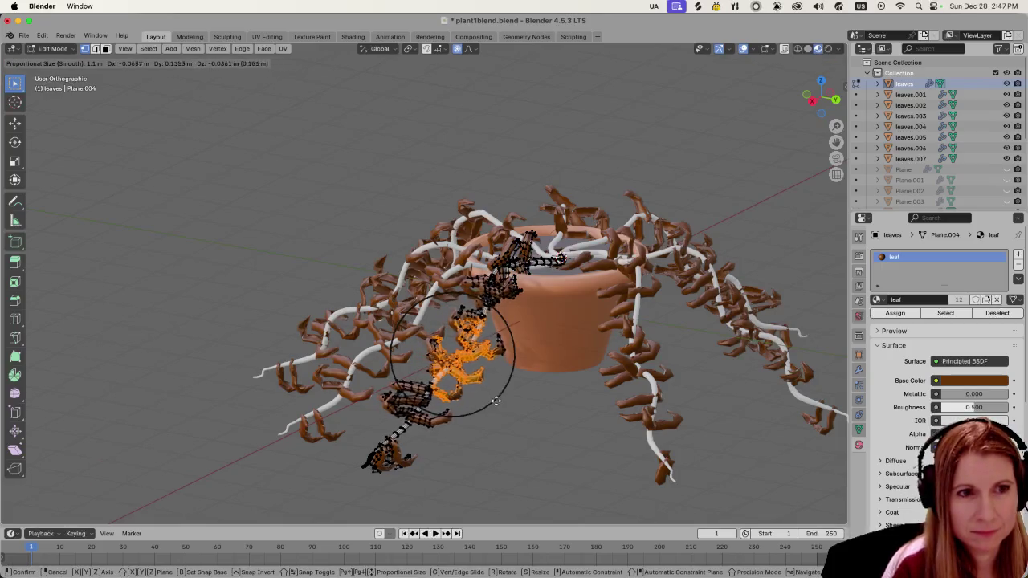
left_click(505, 409)
mouse_move(559, 403)
middle_mouse_down()
mouse_move(482, 425)
mouse_move(493, 427)
mouse_move(488, 405)
mouse_move(562, 442)
middle_mouse_up()
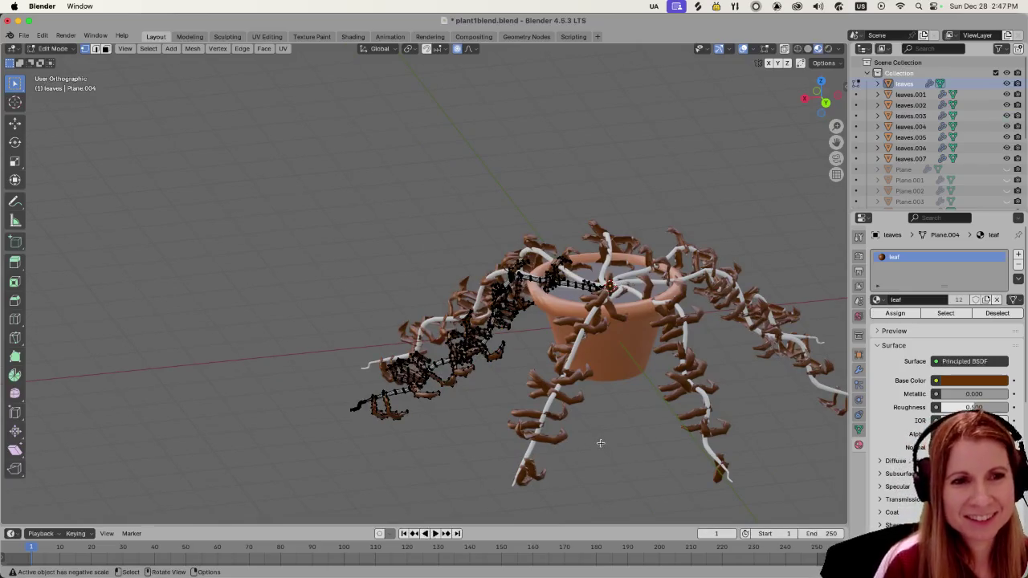
Step: Save plant1blend.blend and switch over to Godot
scroll(600, 442, "down", 1)
key("super+s")
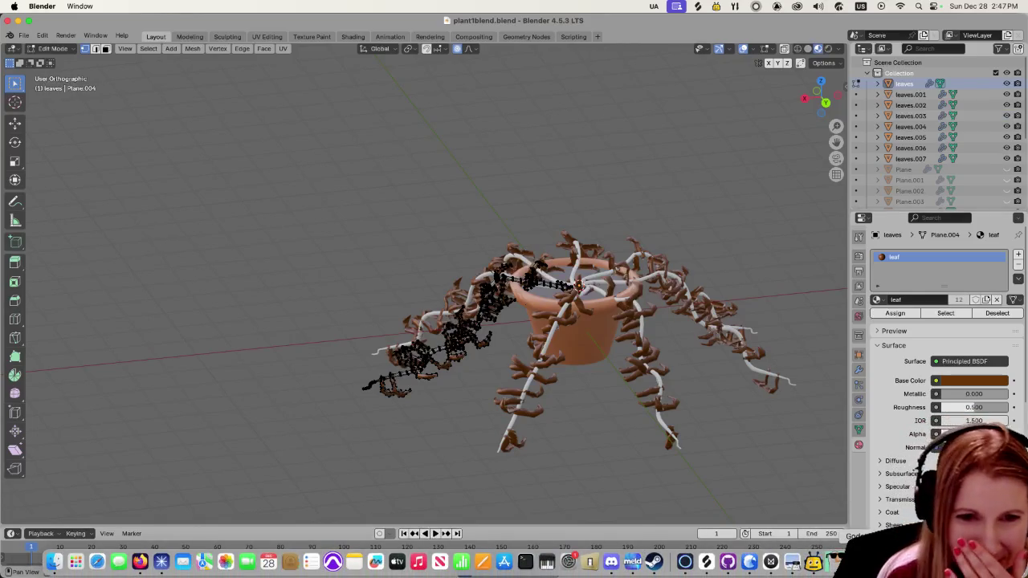
key("super+Tab")
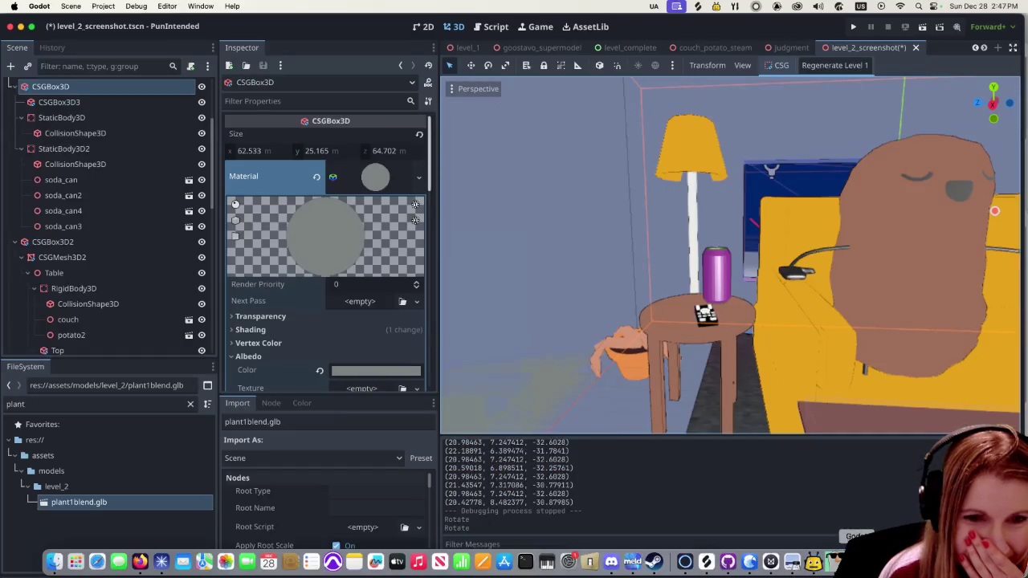
Step: Bring the reimported plant into view in Godot and open plant1blend.glb's Advanced Import Settings
left_click(832, 563)
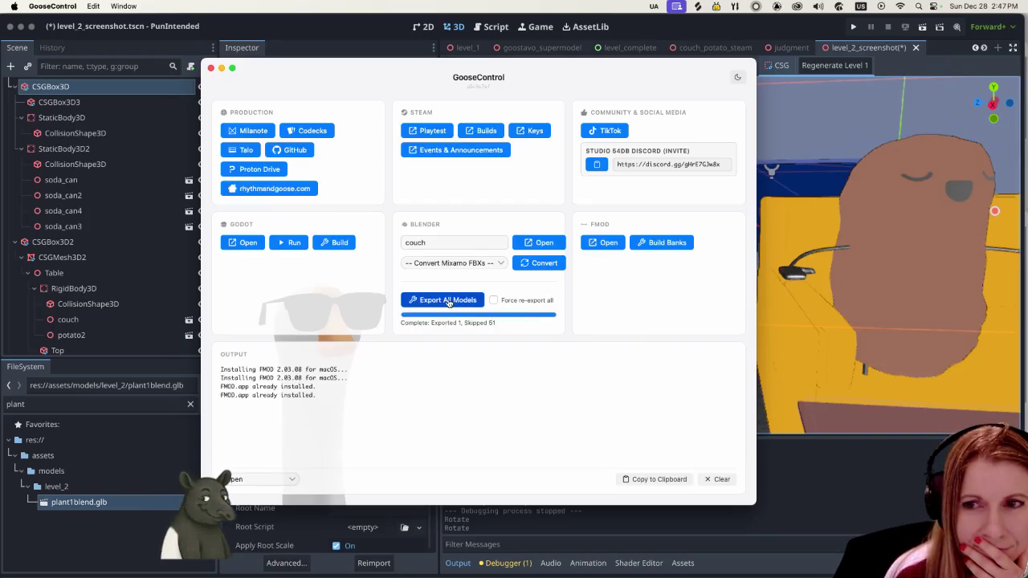
left_click(336, 32)
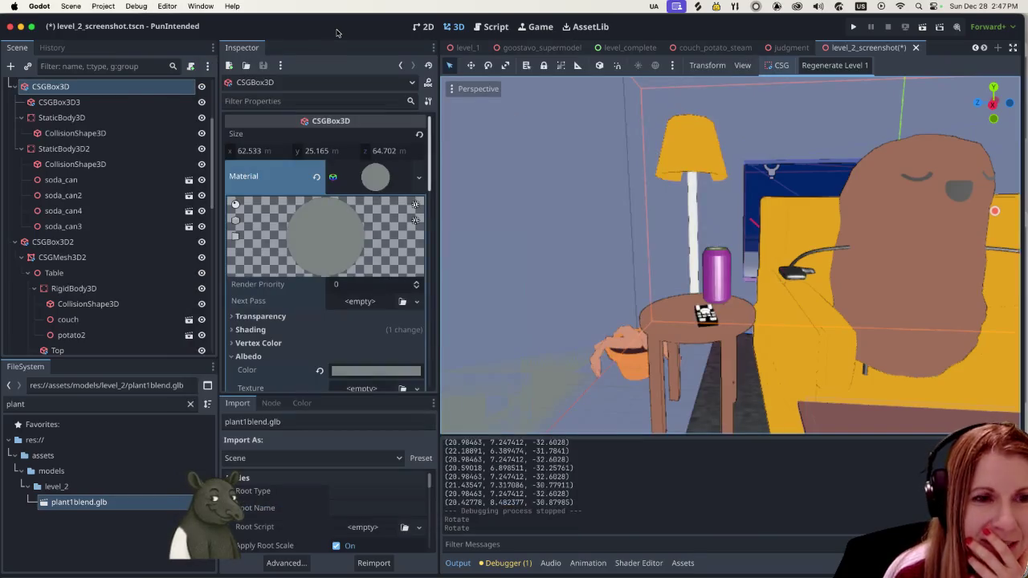
scroll(615, 369, "down", 1)
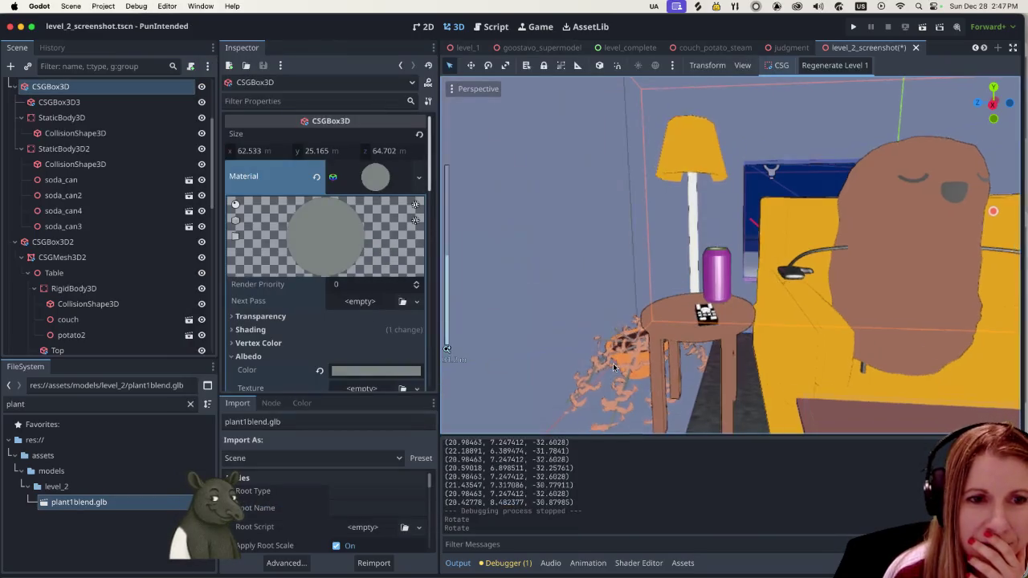
scroll(611, 368, "down", 1)
middle_click_drag(608, 366, 675, 337)
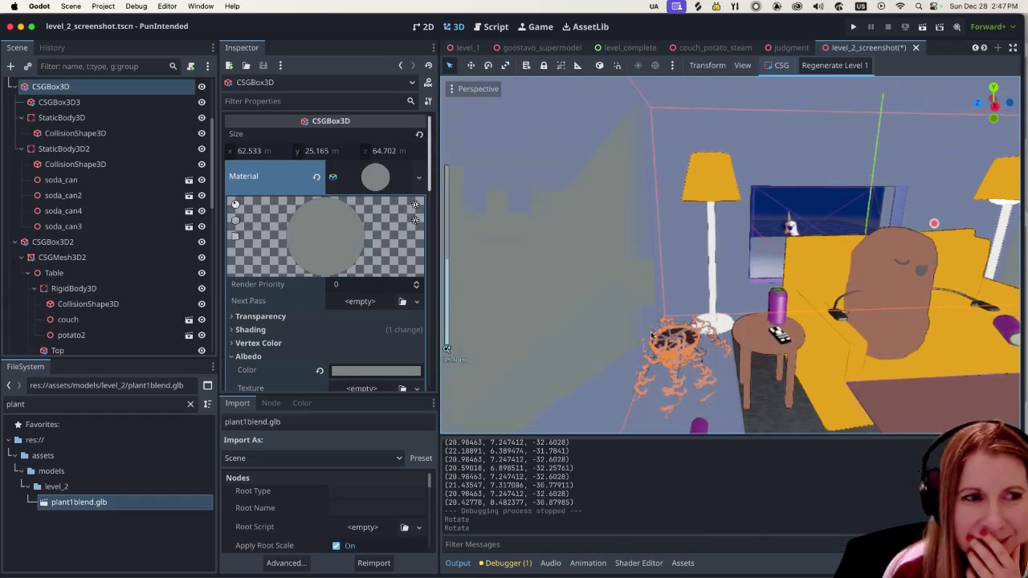
left_click(157, 503)
double_click(158, 503)
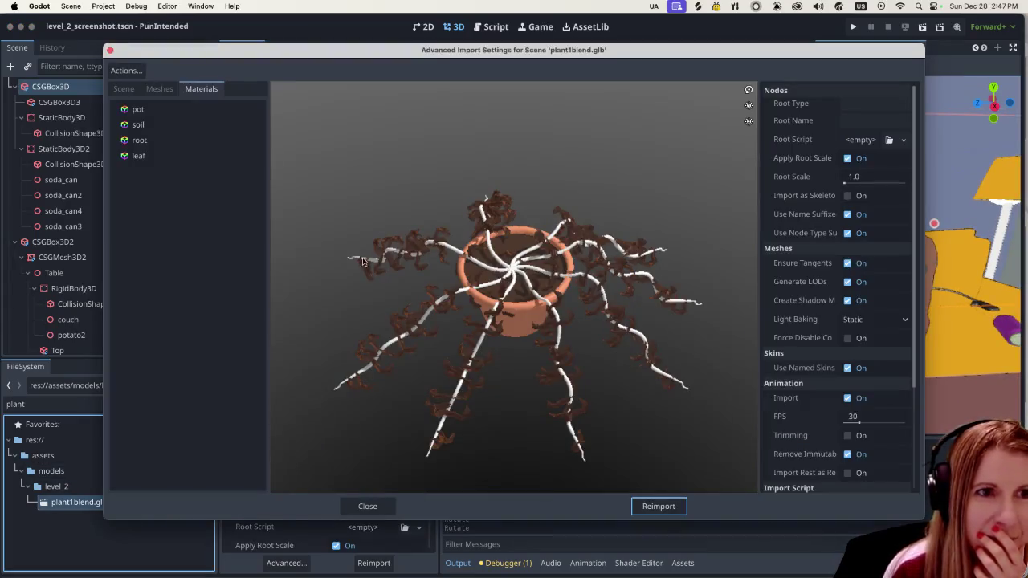
Step: Point the plant's leaf material to the external brown_light.tres and reimport plant1blend.glb
left_click(218, 154)
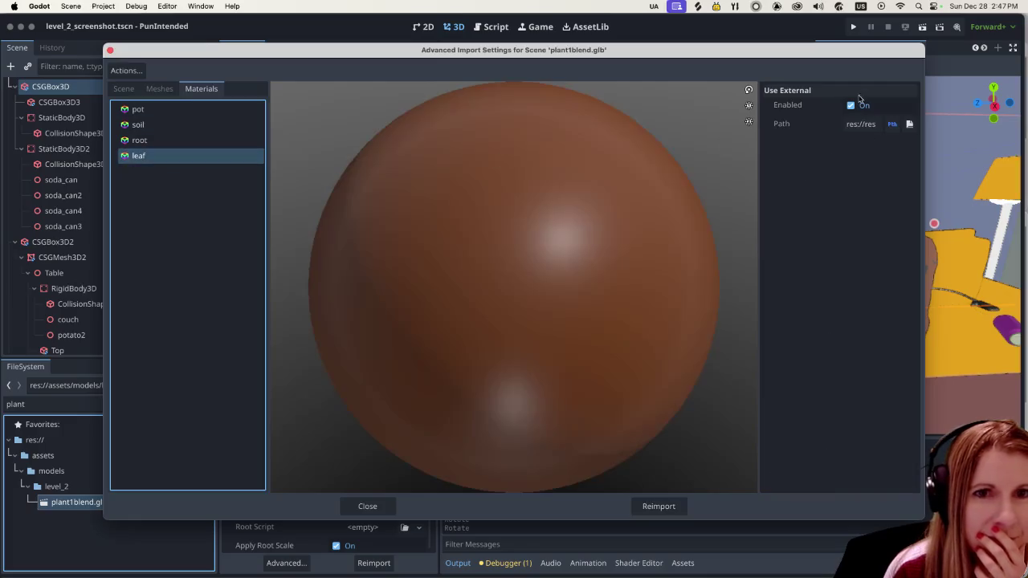
left_click(909, 124)
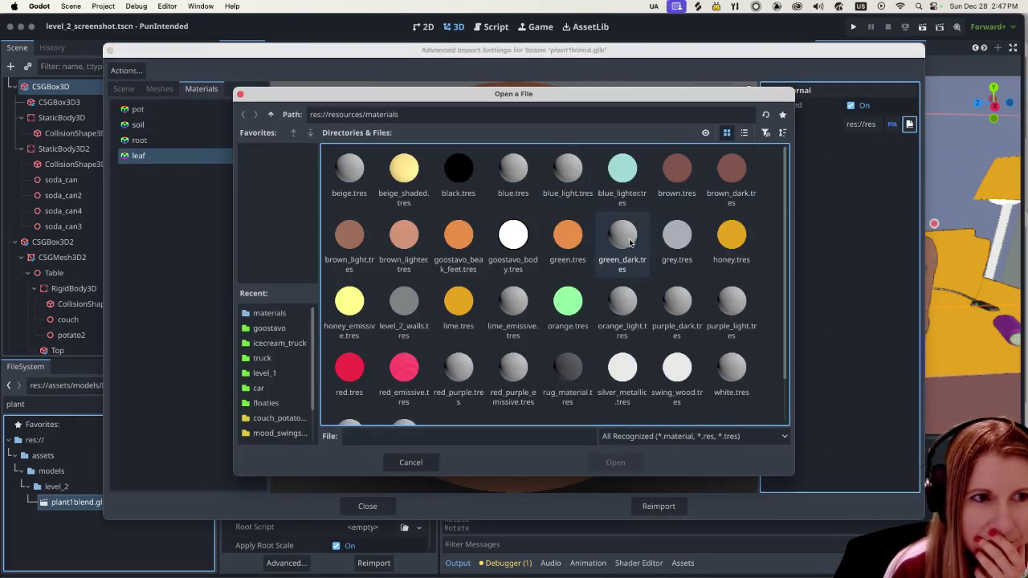
left_click(350, 241)
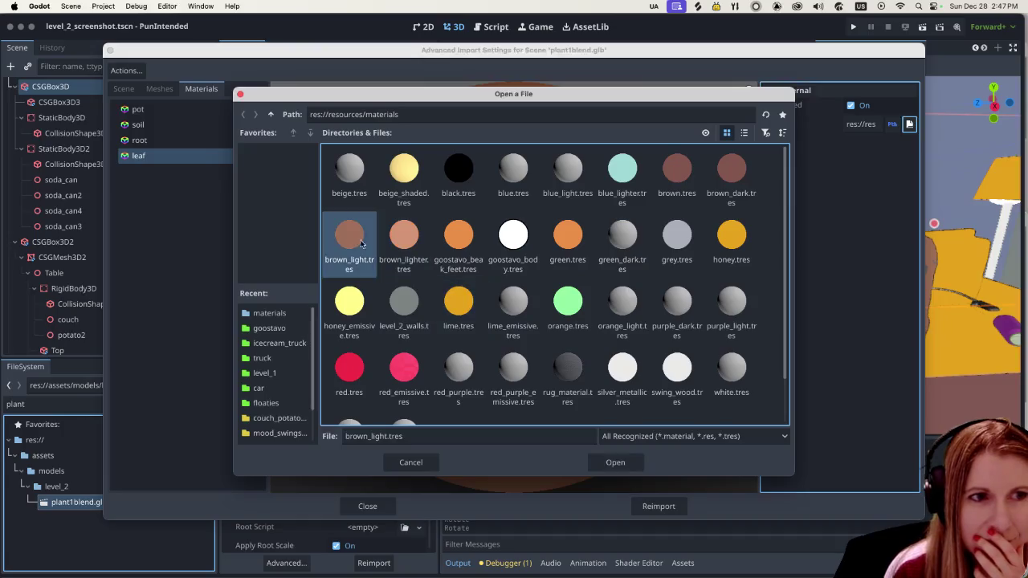
left_click(615, 463)
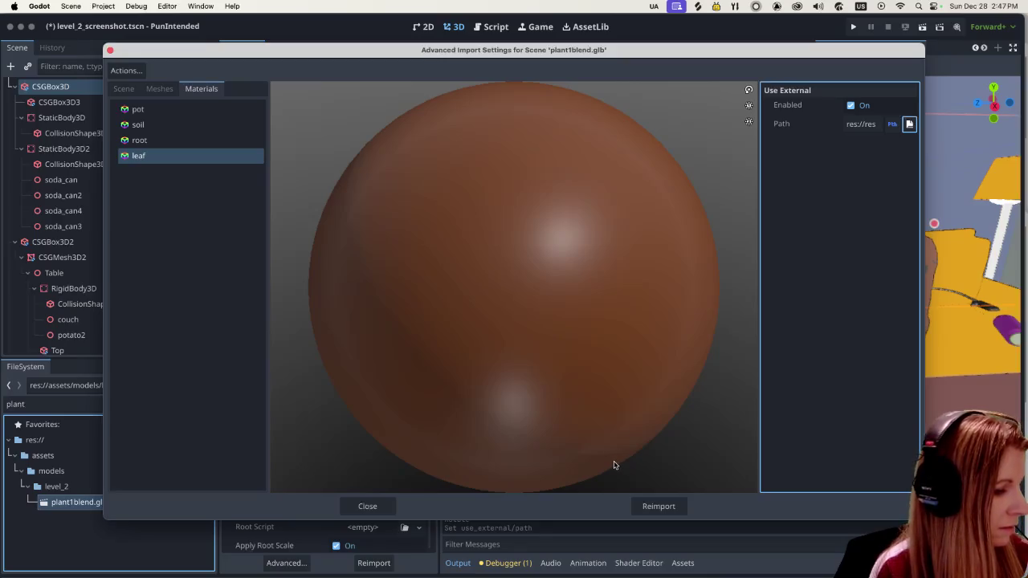
left_click(659, 506)
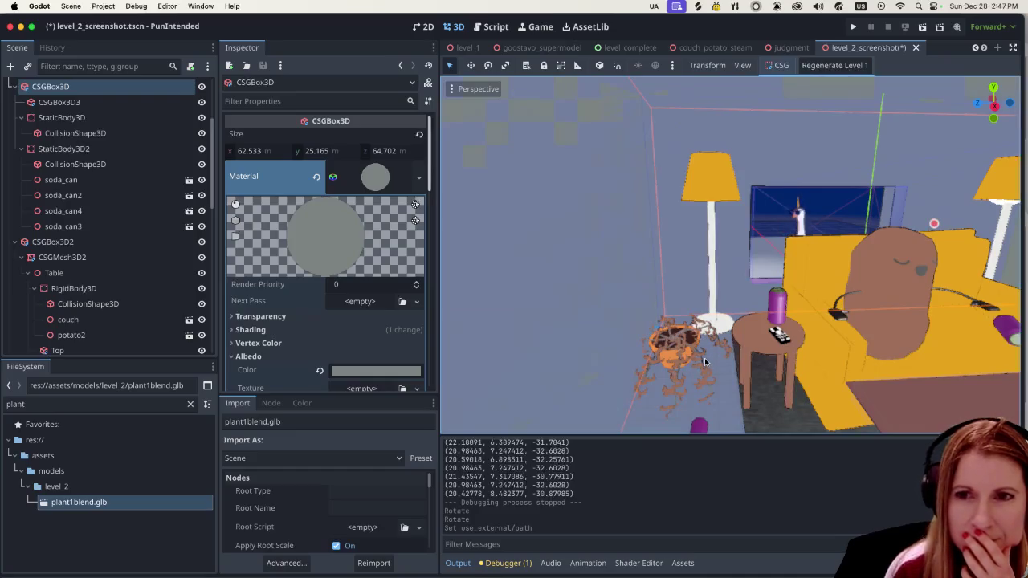
Step: Save and test-run the scene with the leafy plant, close the game, and return to Blender
scroll(707, 355, "down", 3)
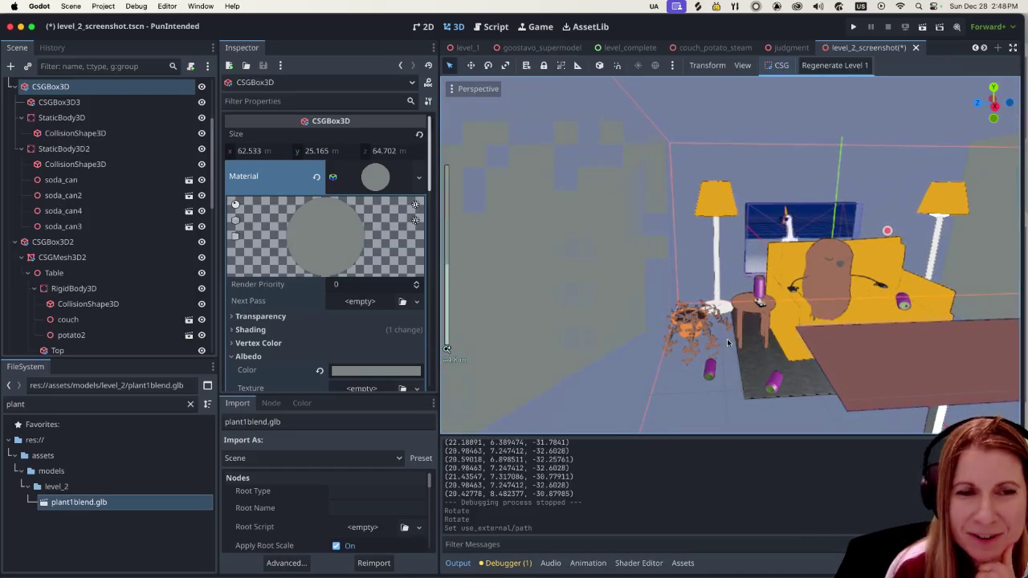
left_click(921, 29)
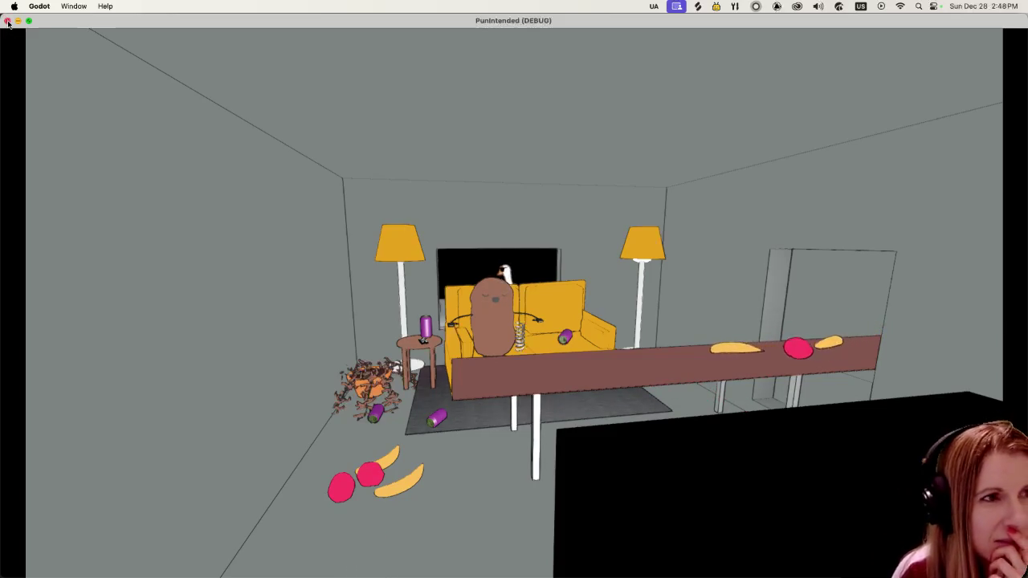
left_click(8, 21)
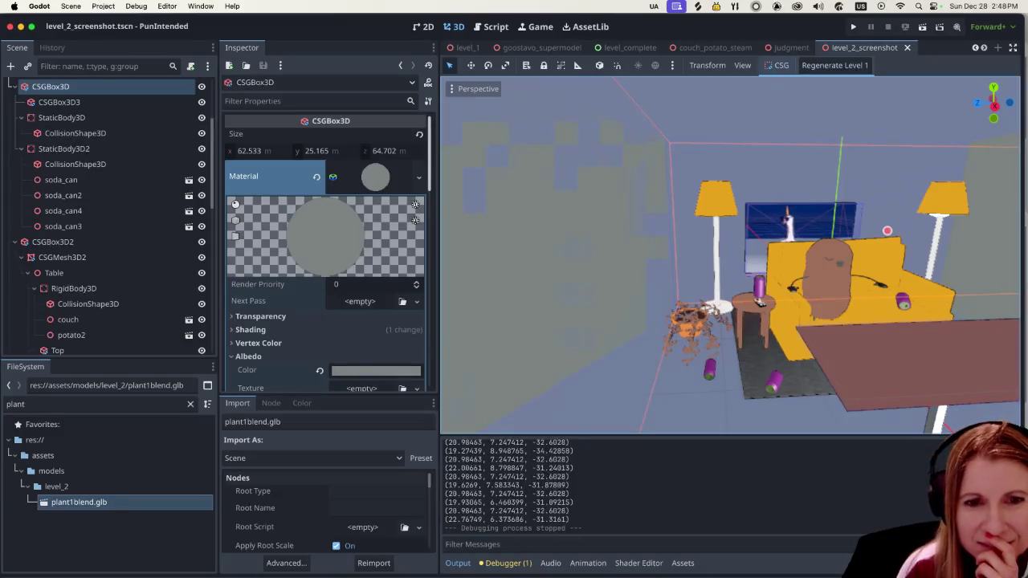
left_click(450, 566)
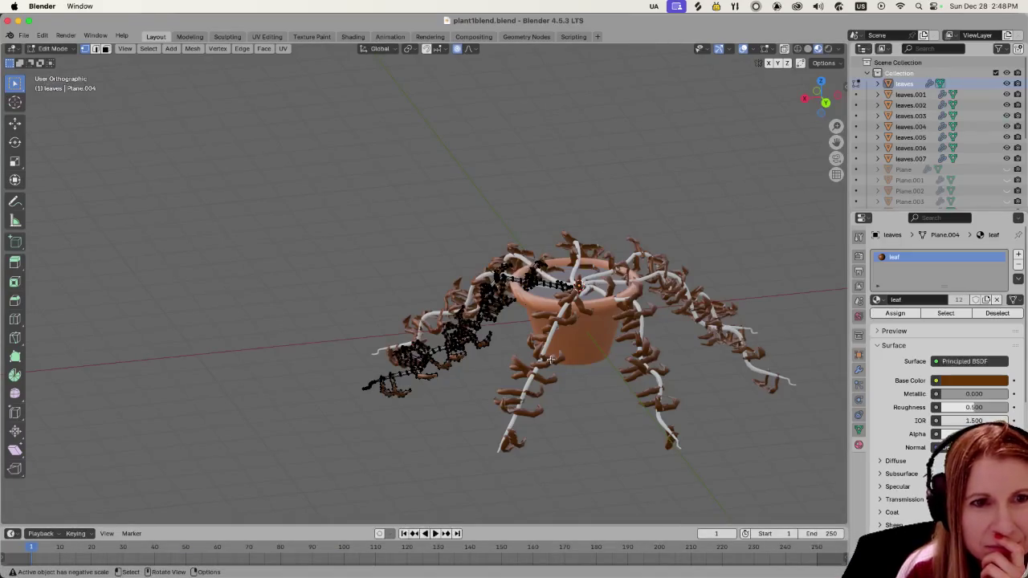
Step: Centre the pot in view and select the leaves.001 strand in Object Mode
scroll(575, 357, "up", 3)
middle_click_drag(675, 313, 480, 325, "shift")
mouse_move(536, 345)
middle_mouse_down()
mouse_move(388, 244)
mouse_move(516, 275)
mouse_move(377, 165)
middle_mouse_up()
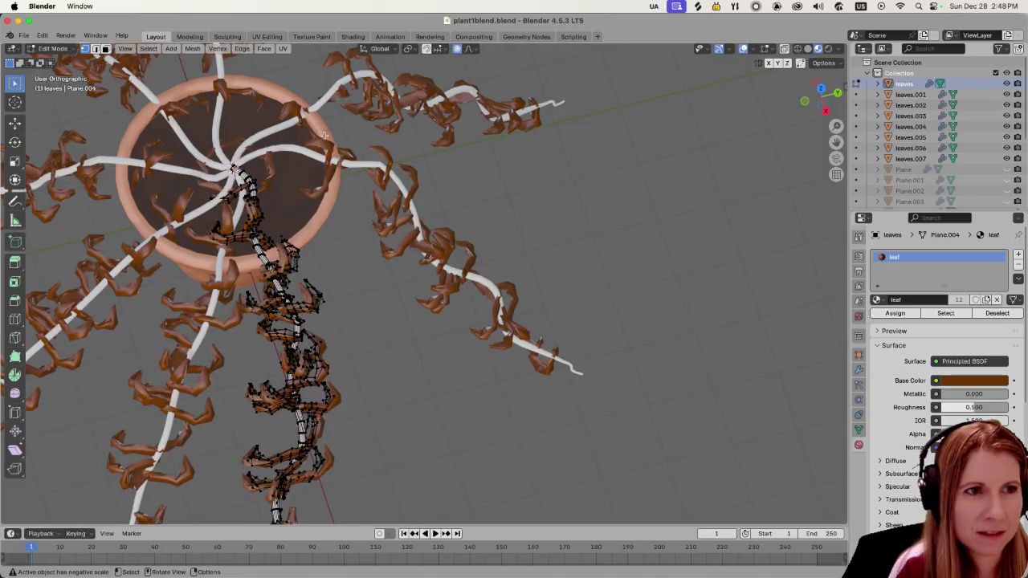
key("Tab")
left_click(365, 187)
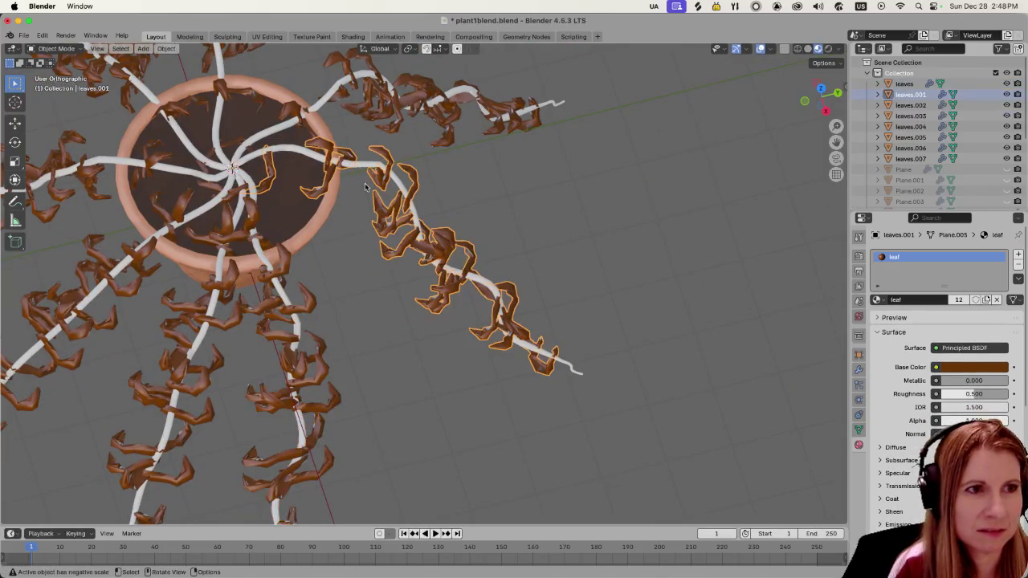
left_click_drag(300, 131, 355, 230)
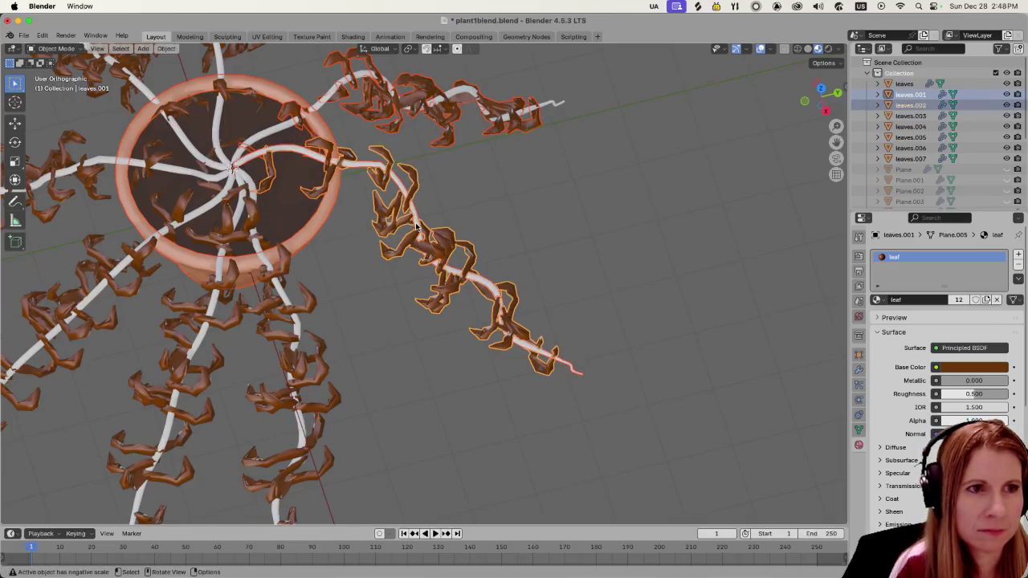
left_click(369, 266)
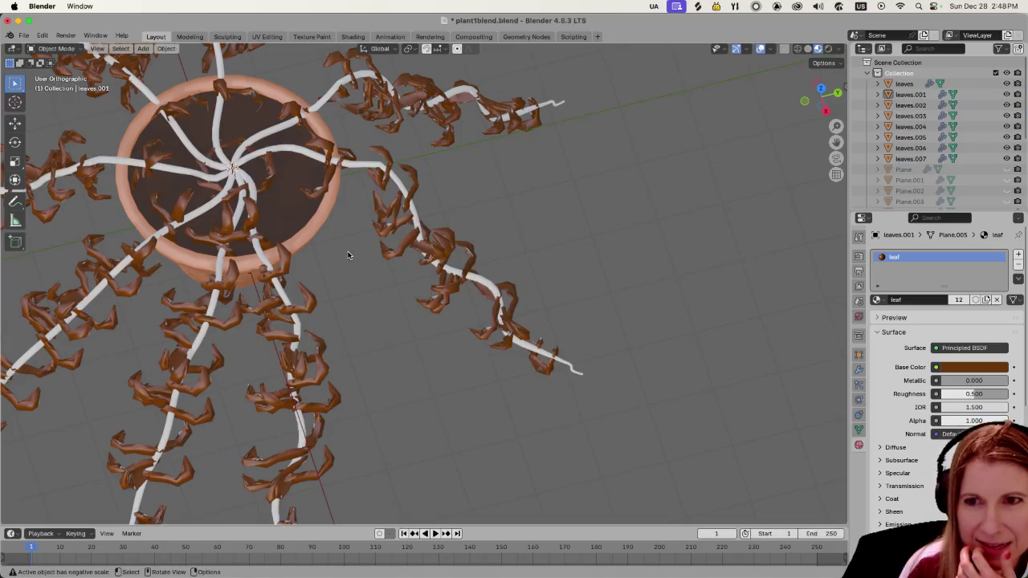
left_click(325, 150)
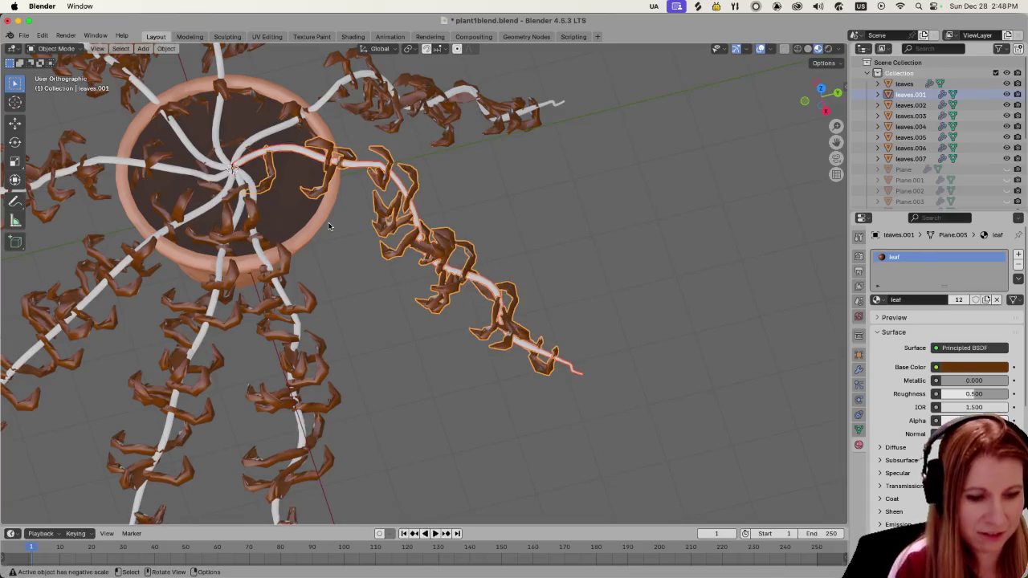
Step: In Edit Mode, lift the linked leaves near the rim with smooth proportional falloff
key("Tab")
mouse_move(332, 229)
middle_mouse_down()
mouse_move(474, 339)
mouse_move(508, 287)
middle_mouse_up()
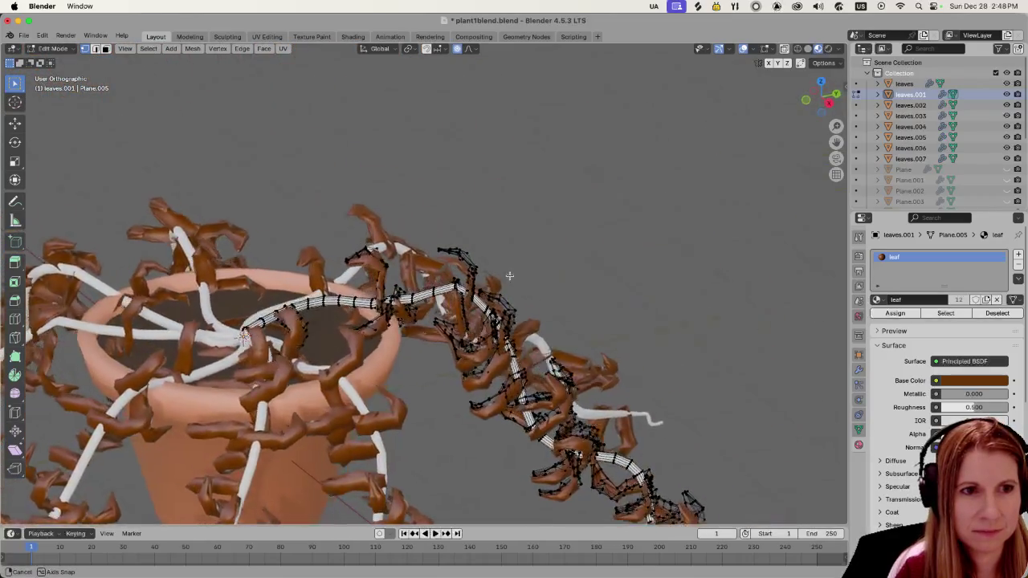
key("l")
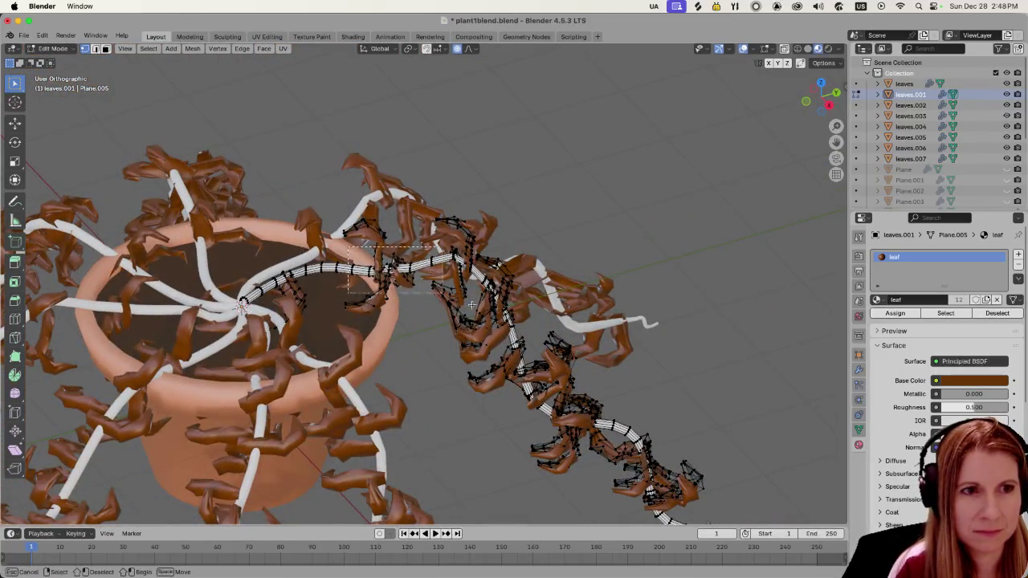
key("g")
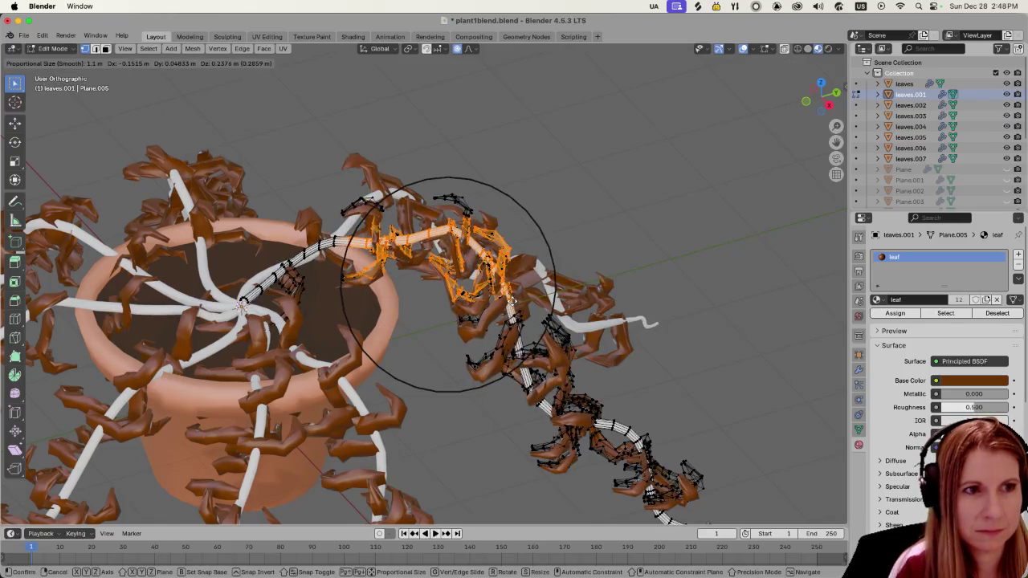
left_click(514, 301)
Step: Move the strand's lower leaves outward in two smooth-falloff moves, then deselect them
middle_click_drag(630, 415, 609, 400)
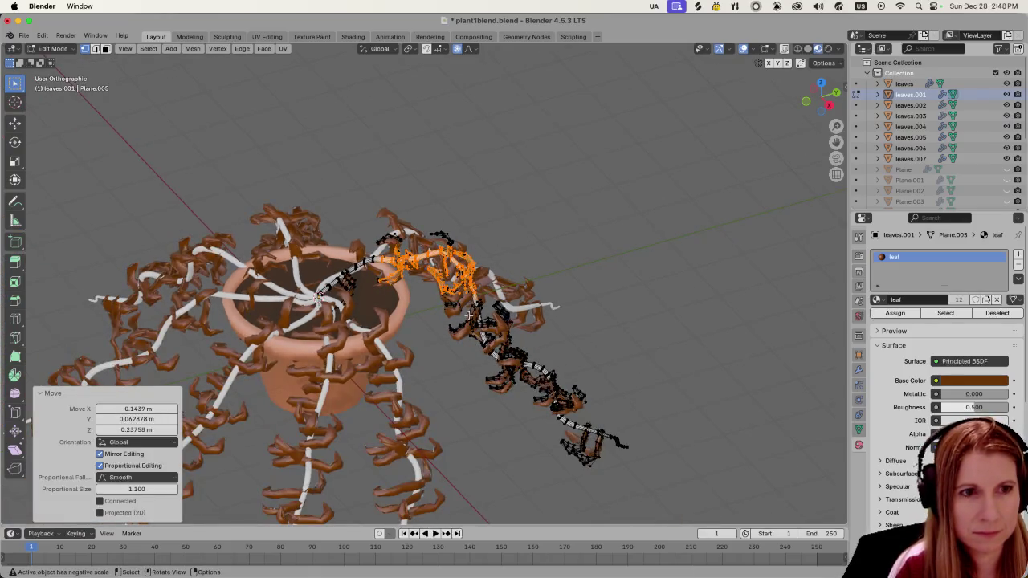
left_click(514, 370)
key("l")
key("g")
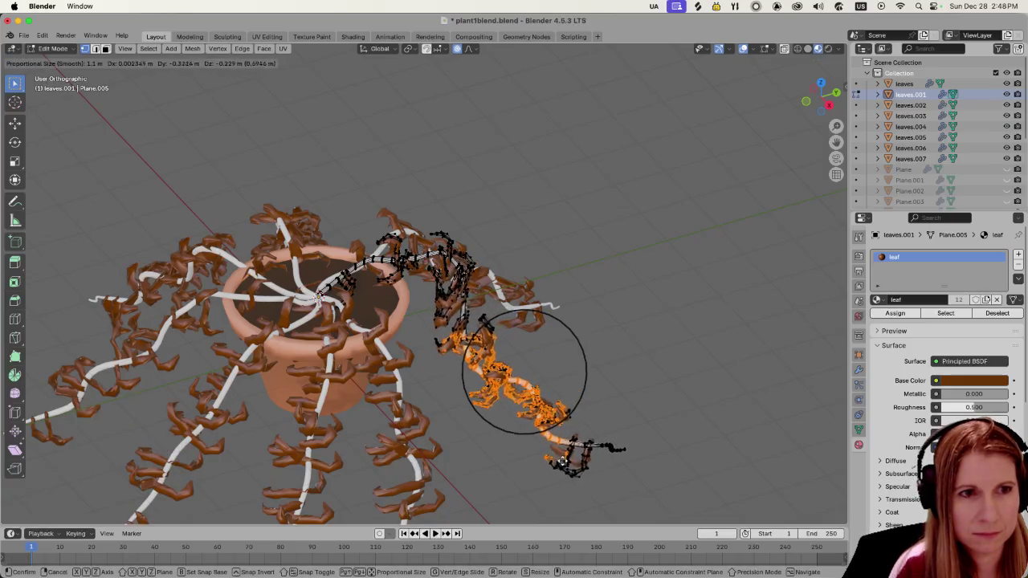
left_click(526, 373)
mouse_move(700, 431)
middle_mouse_down()
mouse_move(584, 422)
mouse_move(508, 483)
middle_mouse_up()
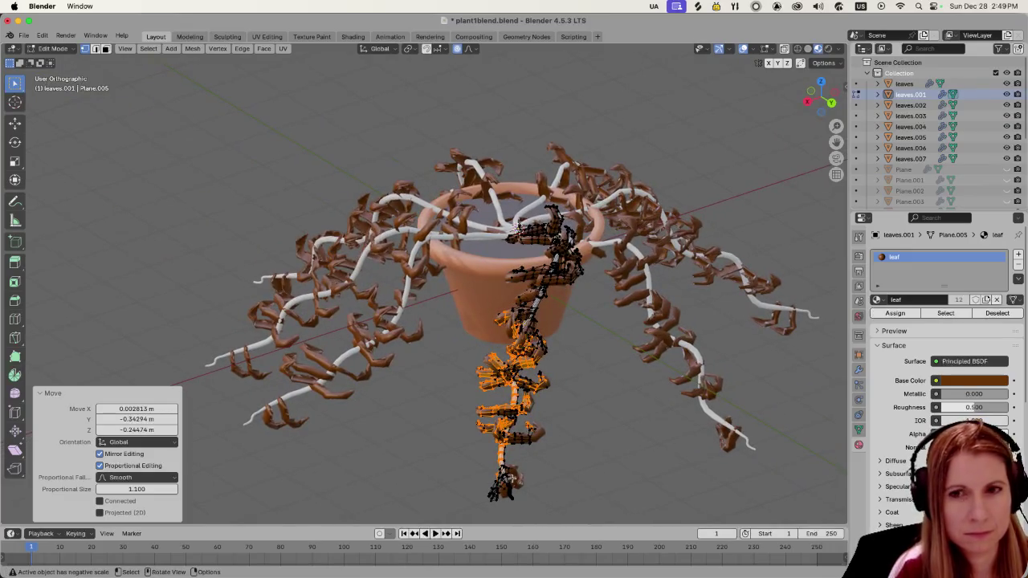
key("g")
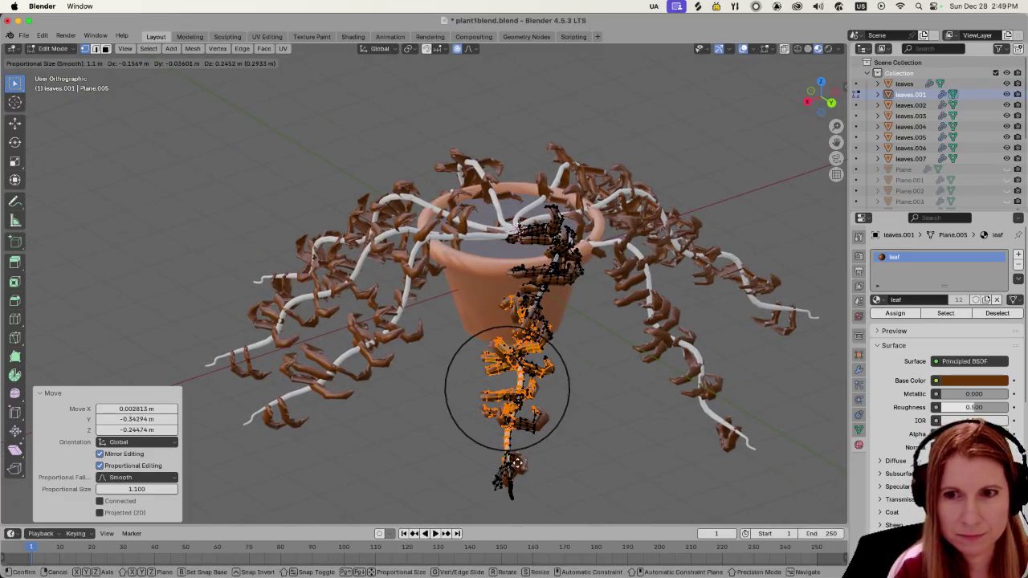
left_click(518, 462)
mouse_move(522, 459)
middle_mouse_down()
mouse_move(539, 441)
mouse_move(530, 443)
mouse_move(663, 428)
mouse_move(592, 443)
middle_mouse_up()
left_click(506, 464)
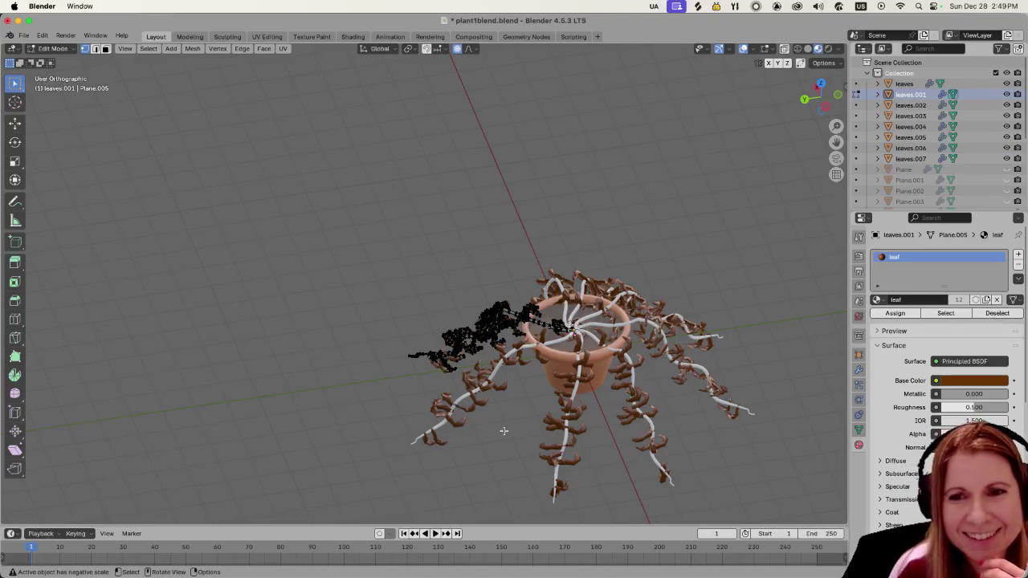
Step: Inspect the reshaped leaves.001 strand from the side and return to Object Mode
scroll(503, 431, "up", 2)
scroll(530, 439, "up", 3)
scroll(441, 359, "down", 1)
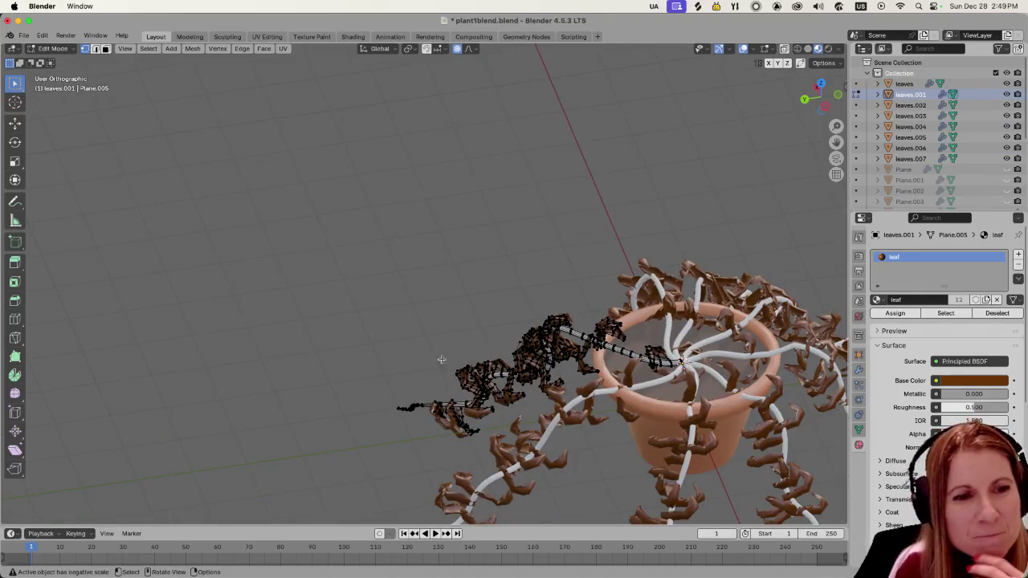
scroll(569, 413, "down", 2)
mouse_move(599, 412)
middle_mouse_down("shift")
mouse_move(634, 369)
mouse_move(701, 323)
middle_mouse_up("shift")
mouse_move(649, 420)
middle_mouse_down()
mouse_move(719, 381)
mouse_move(672, 383)
middle_mouse_up()
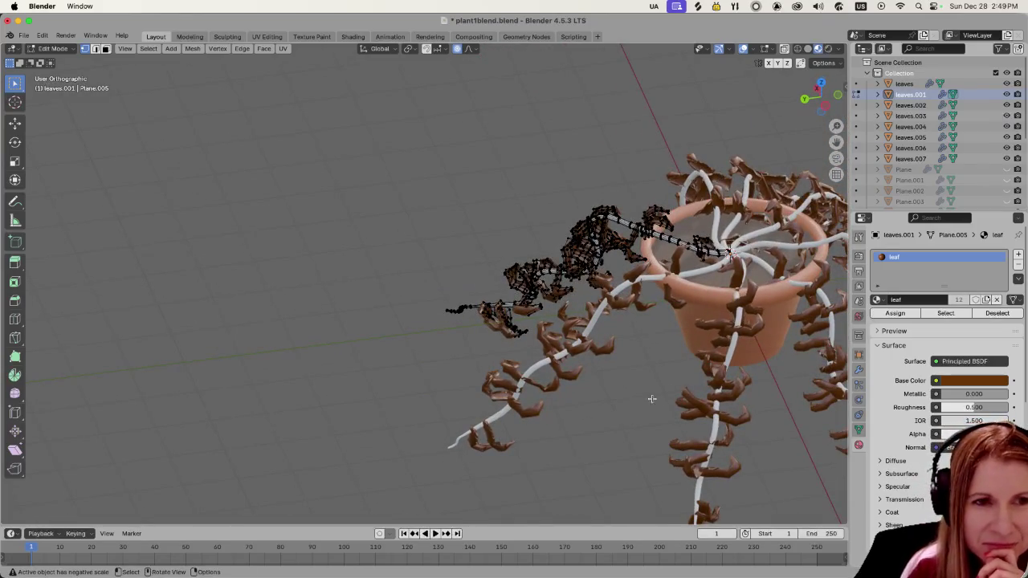
key("Tab")
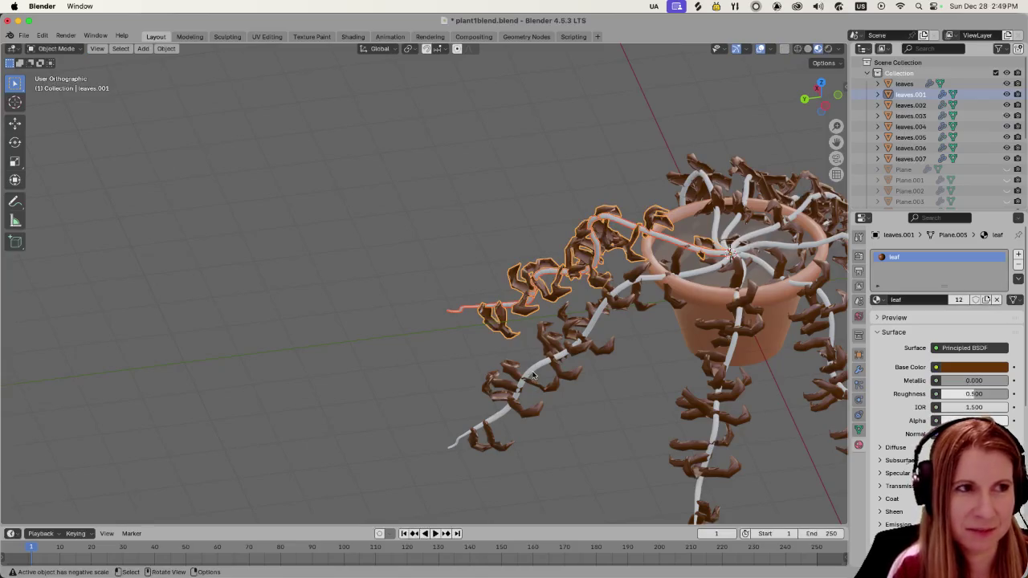
Step: Raise the leaf cluster near the rim on the leaves.002 strand in Edit Mode
left_click(531, 377)
left_click_drag(448, 346, 598, 461)
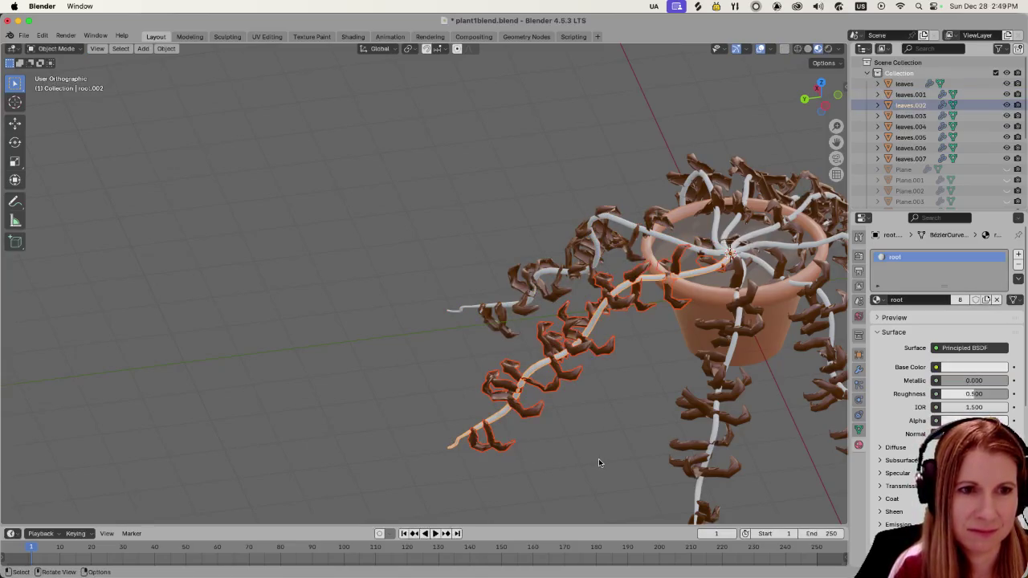
key("Tab")
left_click_drag(443, 351, 543, 472)
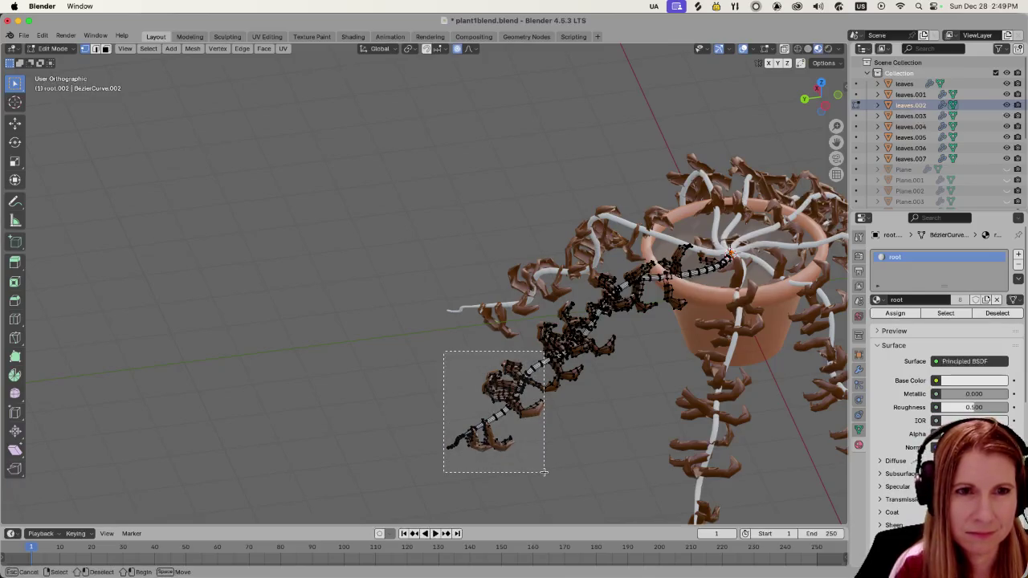
key("alt+a")
key("l")
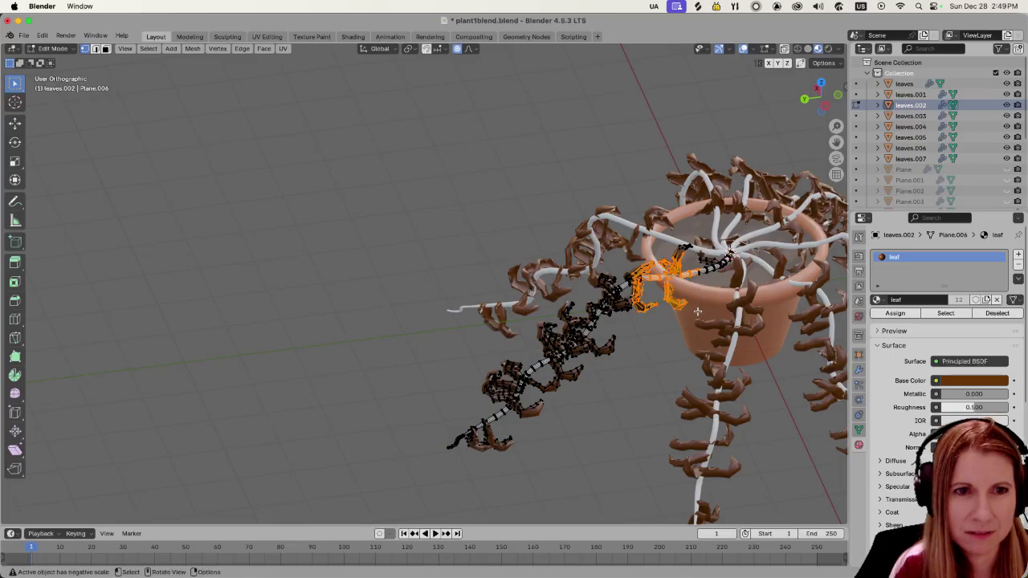
key("g")
left_click(697, 300)
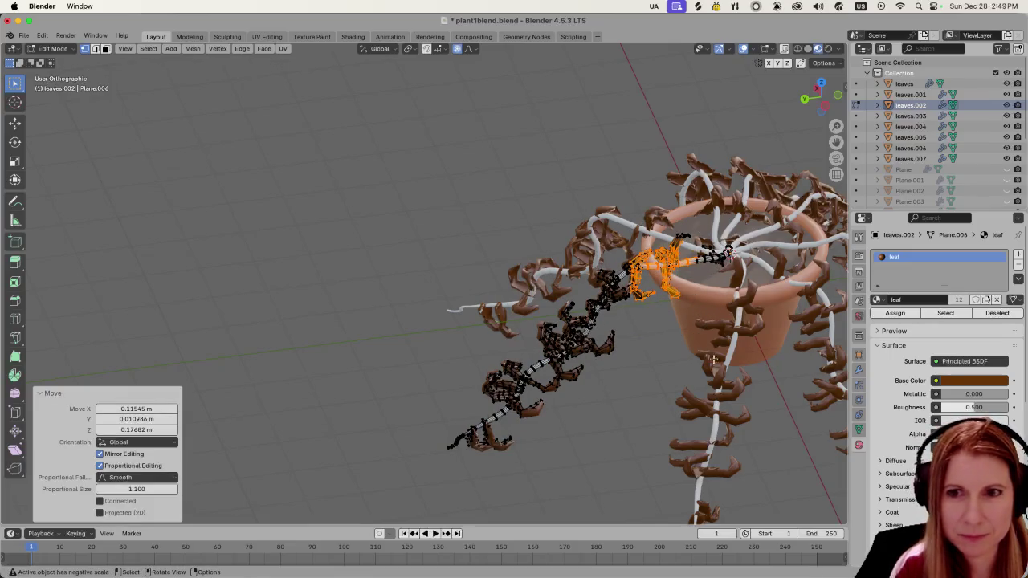
Step: Rotate the stem-tip leaf cluster by −27.7° and nudge it slightly
middle_click_drag(712, 371, 543, 359)
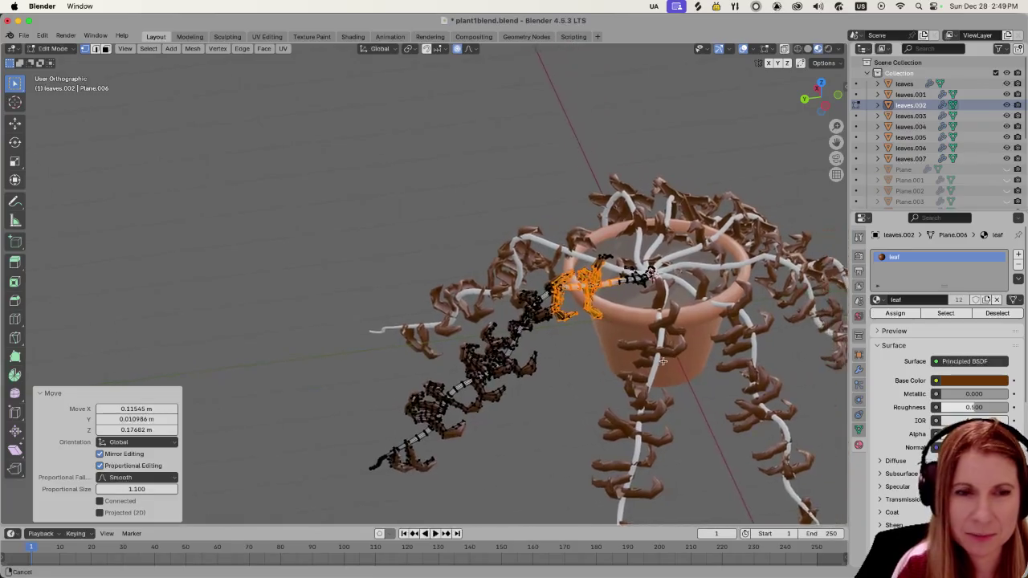
mouse_move(504, 369)
middle_mouse_down()
mouse_move(681, 356)
mouse_move(661, 405)
mouse_move(706, 381)
middle_mouse_up()
middle_click_drag(678, 437, 677, 450)
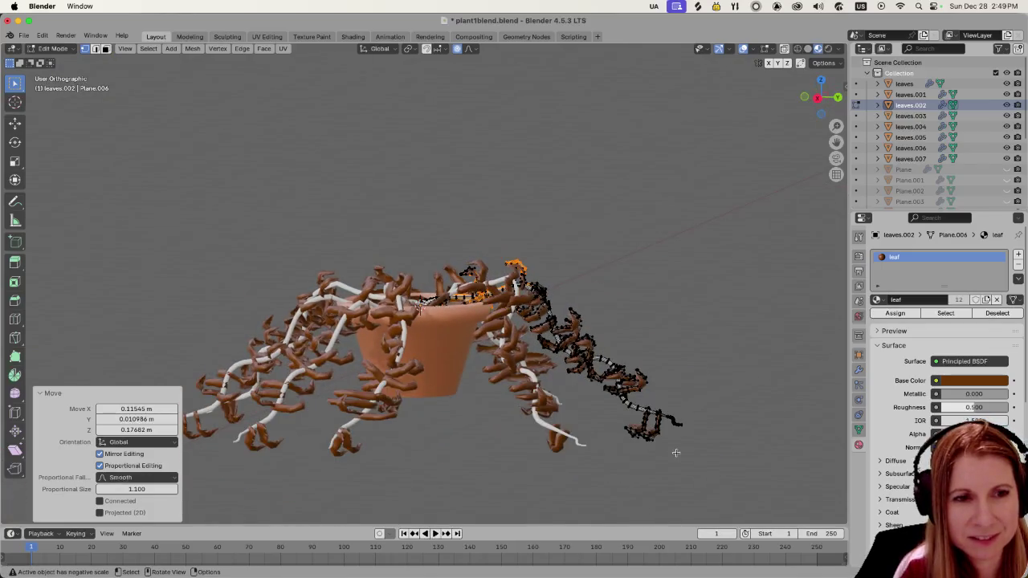
left_click_drag(599, 335, 660, 448)
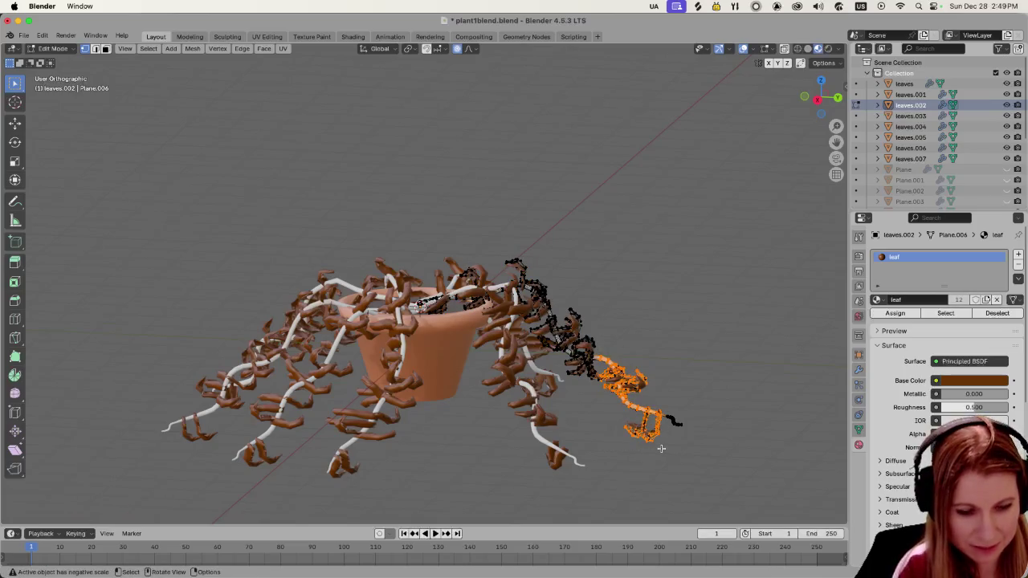
key("r")
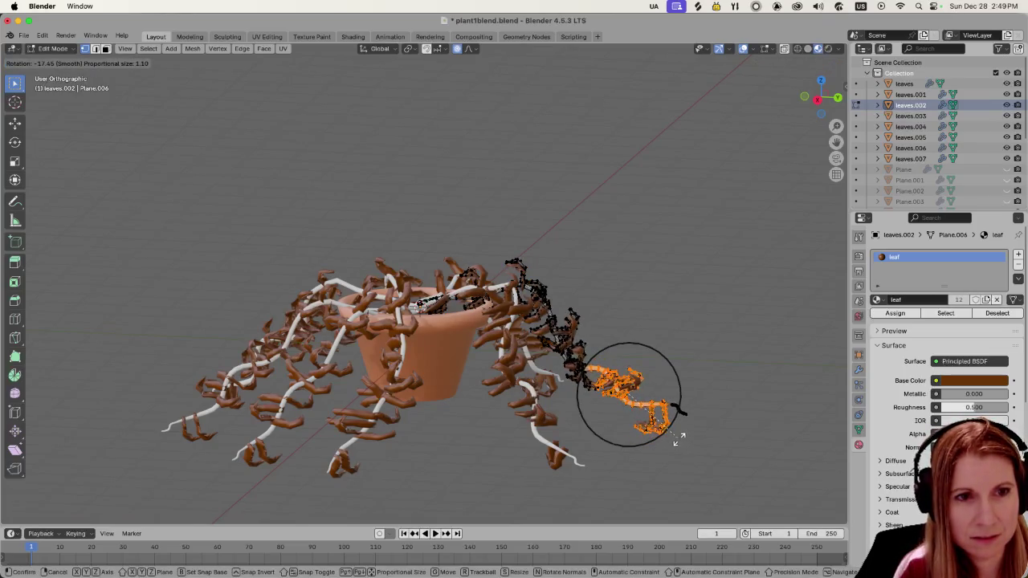
left_click(688, 431)
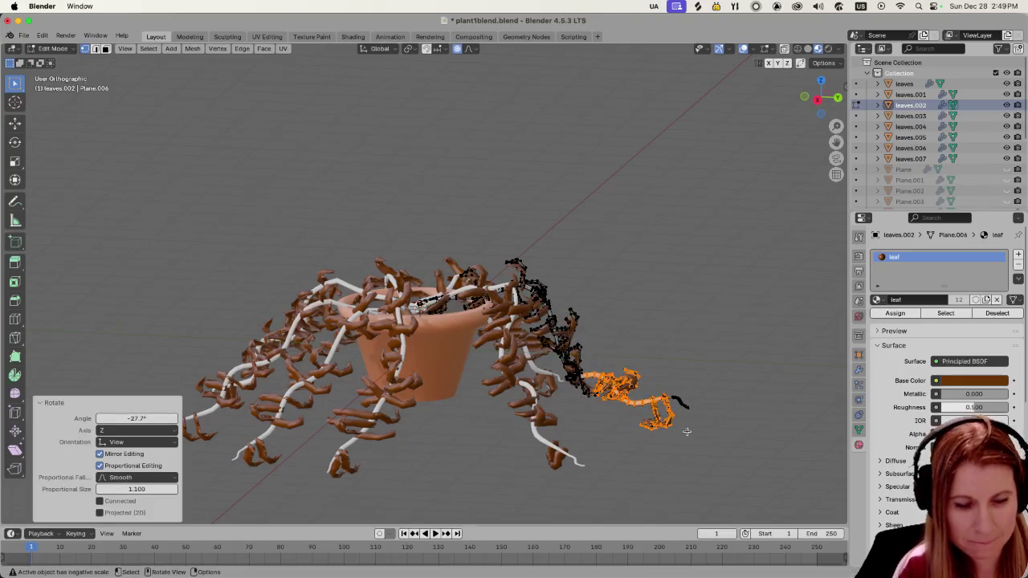
key("g")
left_click(699, 435)
Step: Deselect the leaf vertices, check the leaves around the plant, and return to Object Mode
mouse_move(720, 448)
middle_mouse_down()
mouse_move(566, 462)
mouse_move(739, 385)
mouse_move(605, 415)
middle_mouse_up()
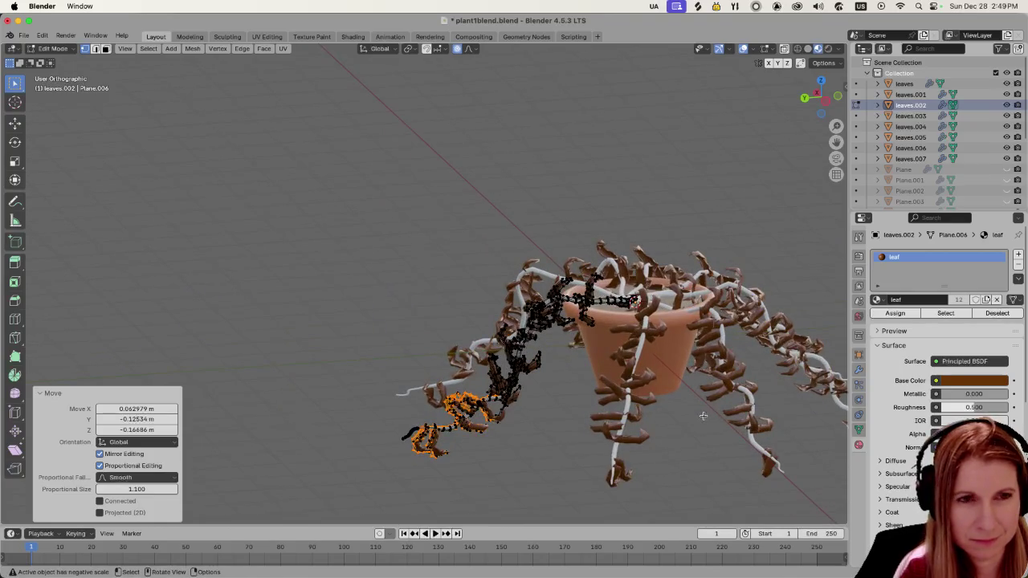
left_click(666, 434)
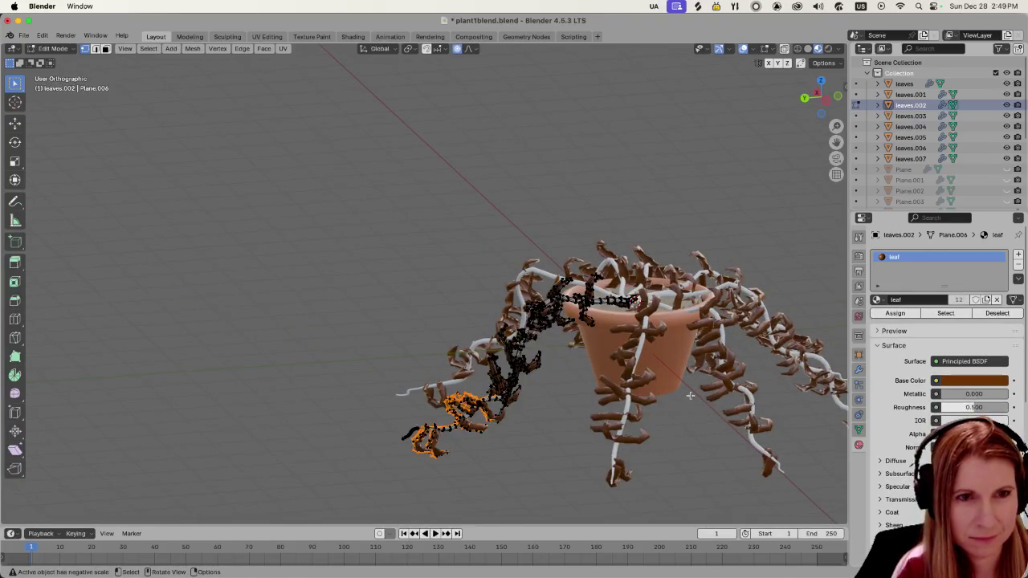
left_click(681, 426)
mouse_move(683, 426)
middle_mouse_down()
mouse_move(689, 390)
mouse_move(617, 366)
middle_mouse_up()
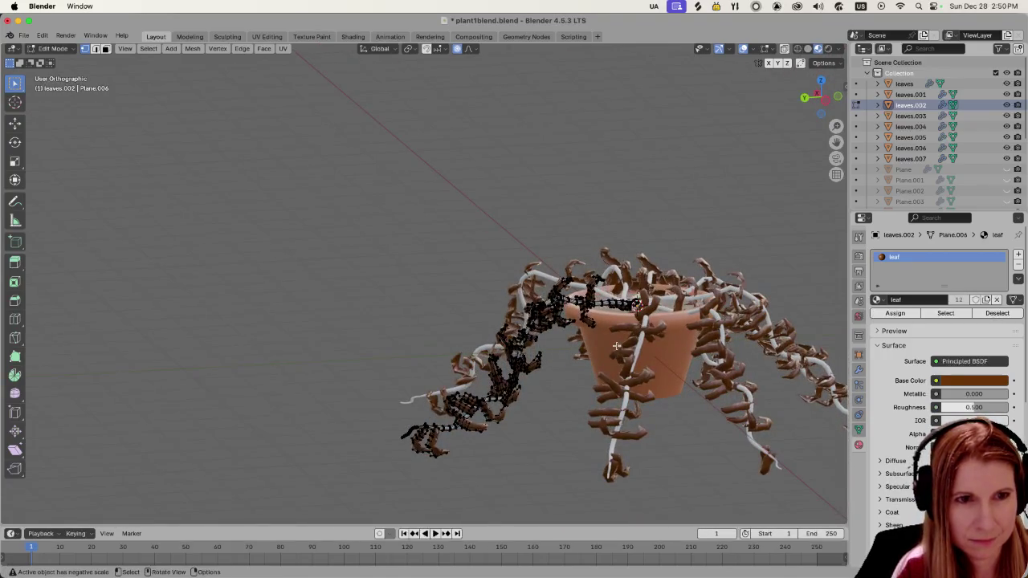
key("Tab")
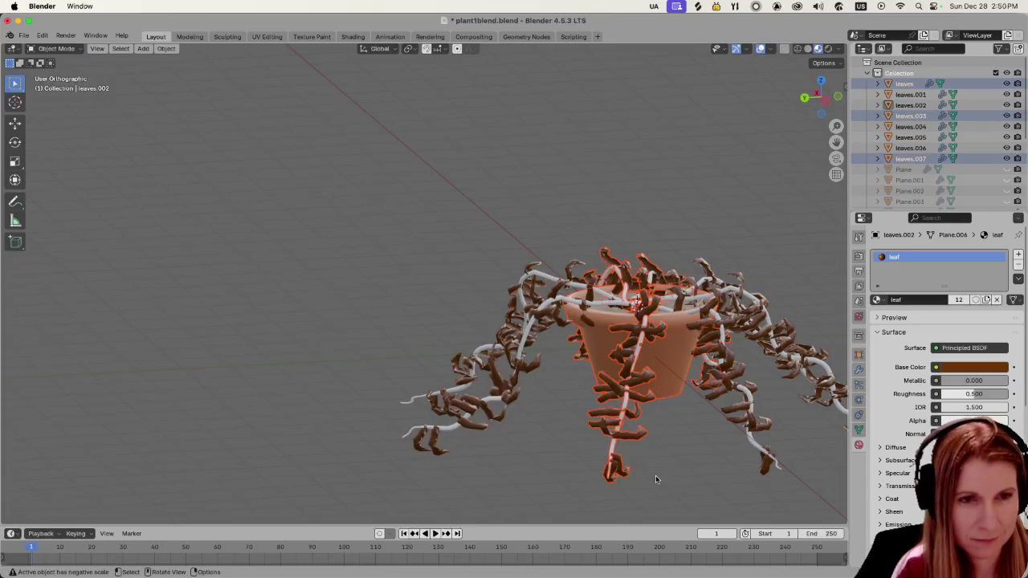
Step: Rotate the two tip leaf clusters of the leaves.003 strand in Edit Mode
left_click(689, 477)
left_click(631, 432)
key("Tab")
mouse_move(704, 413)
middle_mouse_down()
mouse_move(573, 447)
mouse_move(746, 447)
mouse_move(624, 367)
middle_mouse_up()
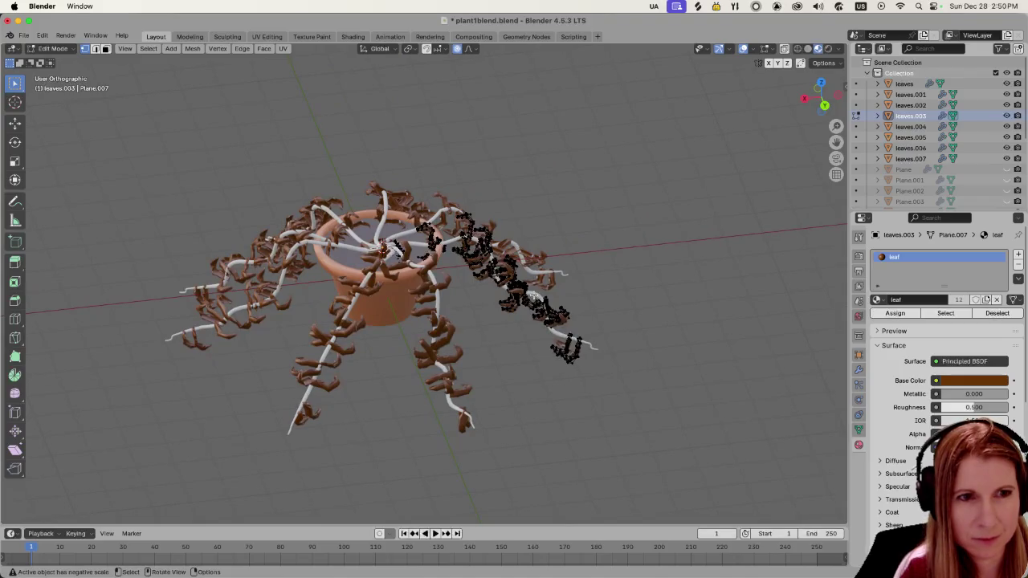
left_click_drag(532, 297, 612, 401)
key("r")
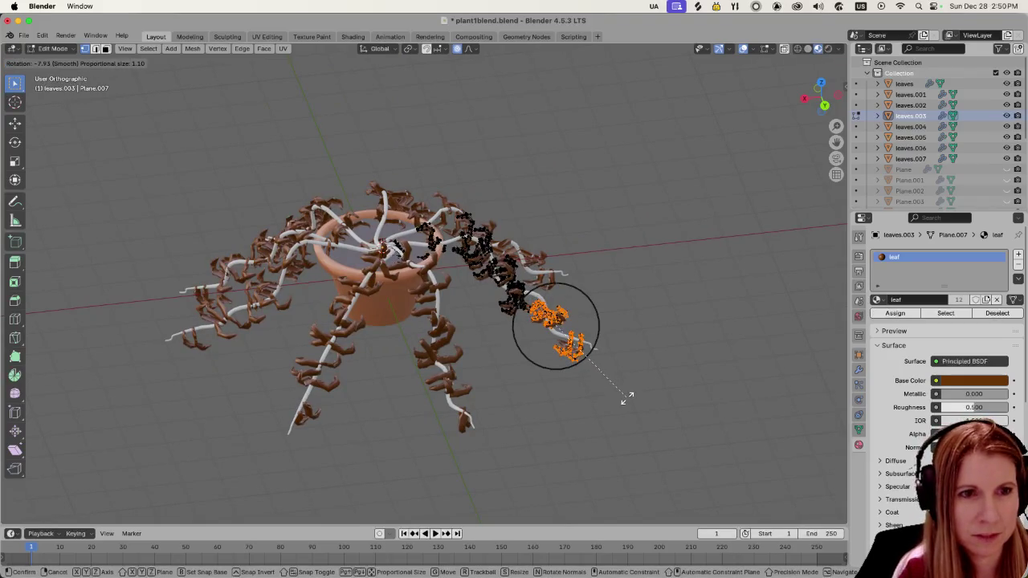
left_click(615, 401)
Step: Shift a mid-stem leaf cluster and the cluster near the pot to follow the stem
mouse_move(615, 401)
middle_mouse_down()
mouse_move(558, 382)
mouse_move(655, 294)
mouse_move(626, 315)
mouse_move(580, 295)
middle_mouse_up()
scroll(610, 337, "up", 2)
scroll(610, 338, "up", 2)
double_click(627, 316)
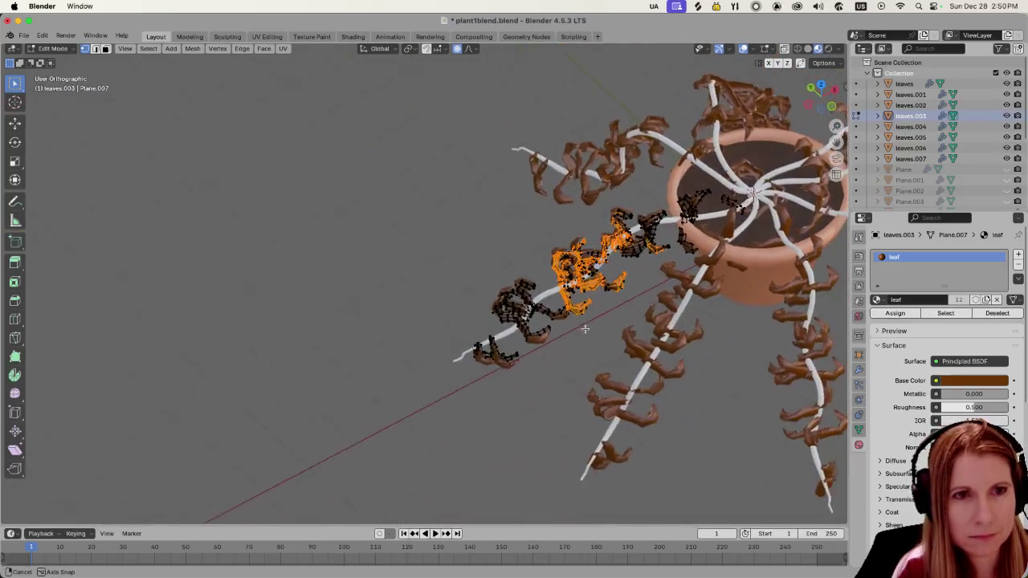
key("g")
left_click(580, 293)
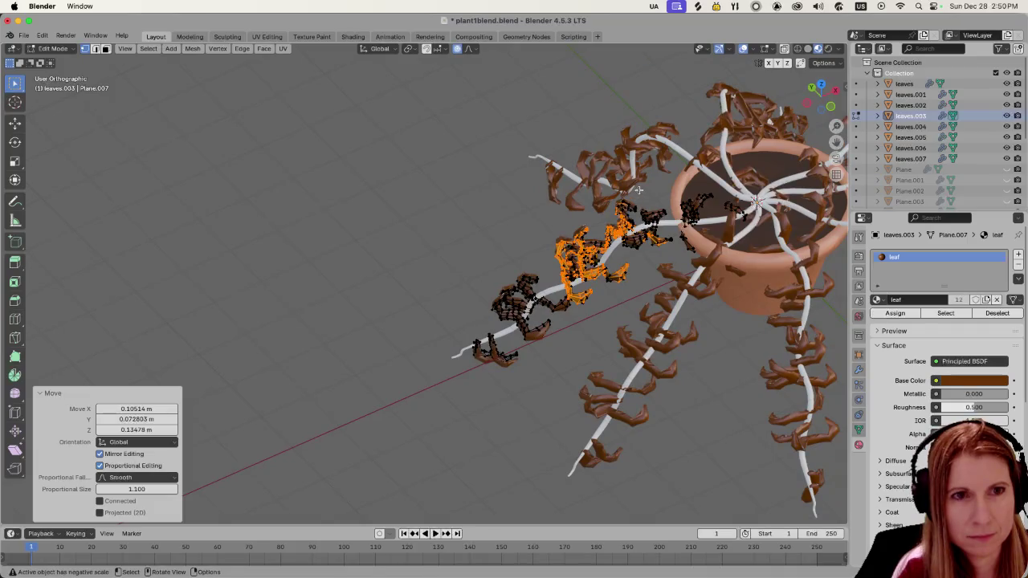
double_click(717, 243)
key("g")
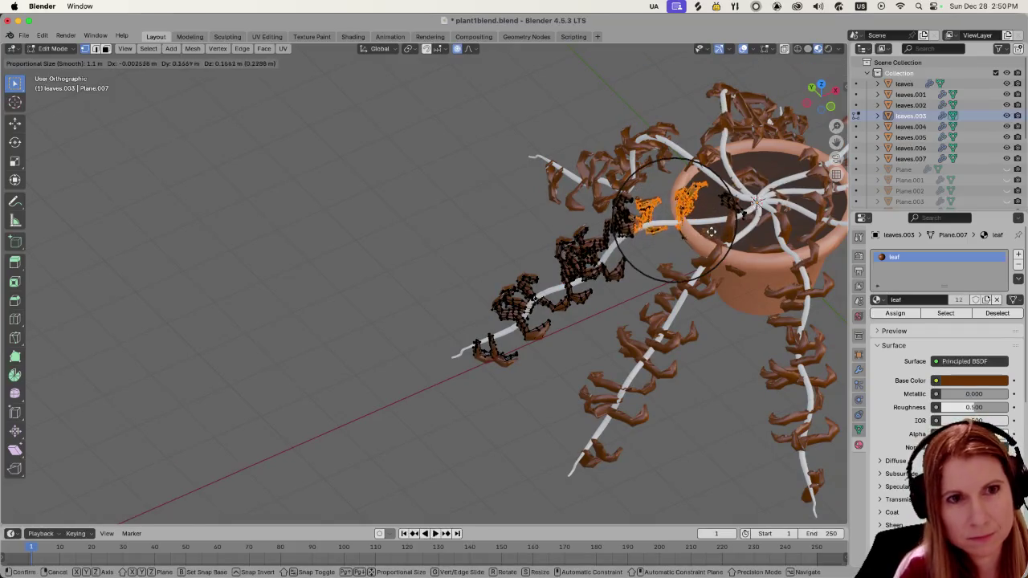
left_click(723, 231)
double_click(726, 222)
left_click(711, 217)
Step: Move the leaves beside the pot rim by 0.212, 0.234, 0.355 m with smooth falloff
key("Tab")
left_click(712, 223)
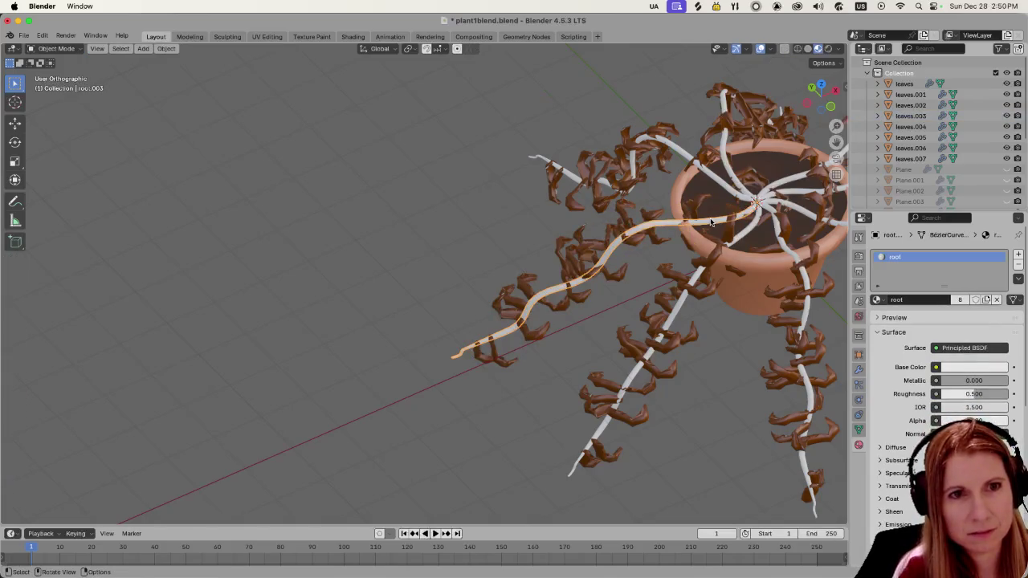
left_click(698, 214)
key("Tab")
key("b")
left_click_drag(673, 192, 718, 254)
key("g")
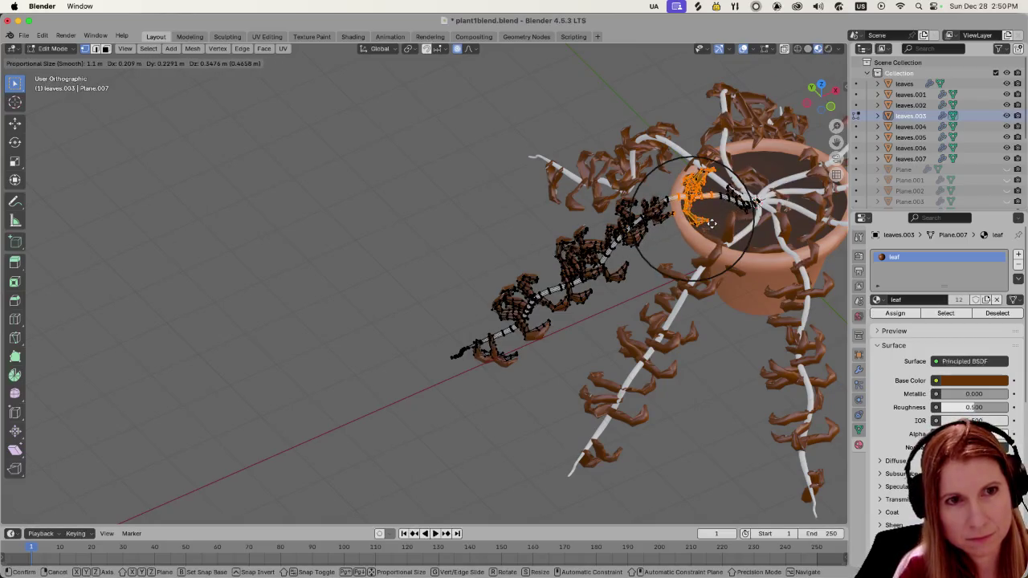
left_click(710, 253)
Step: Review the plant and the proportional falloff shapes, then return to Object Mode
middle_click_drag(710, 253, 610, 233)
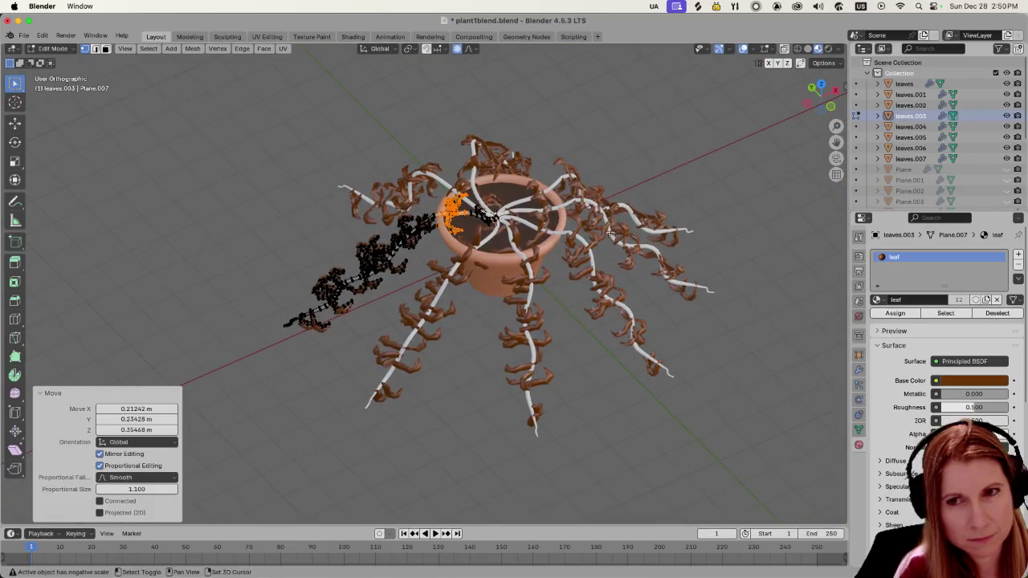
middle_click_drag(642, 376, 660, 351)
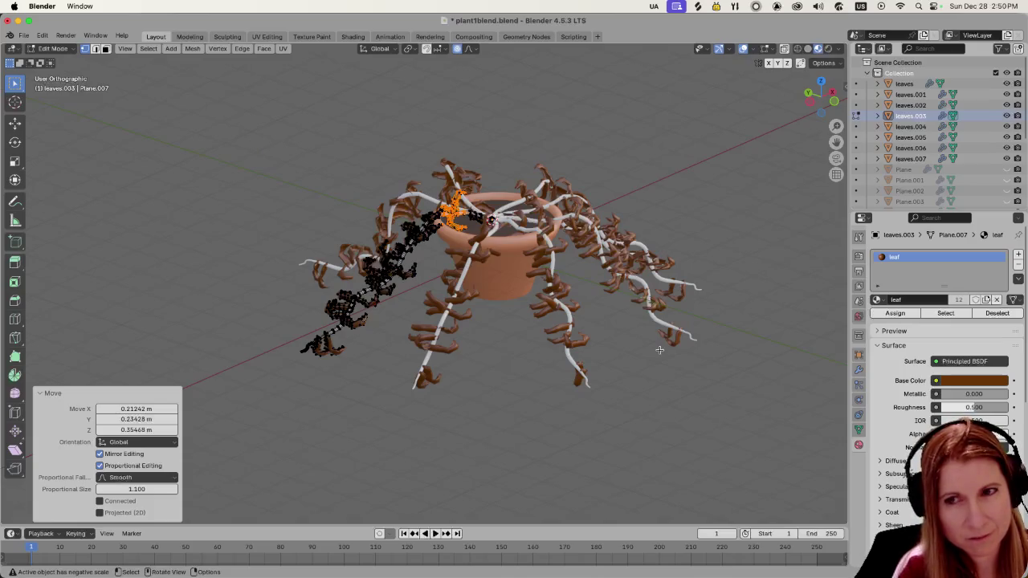
left_click(474, 49)
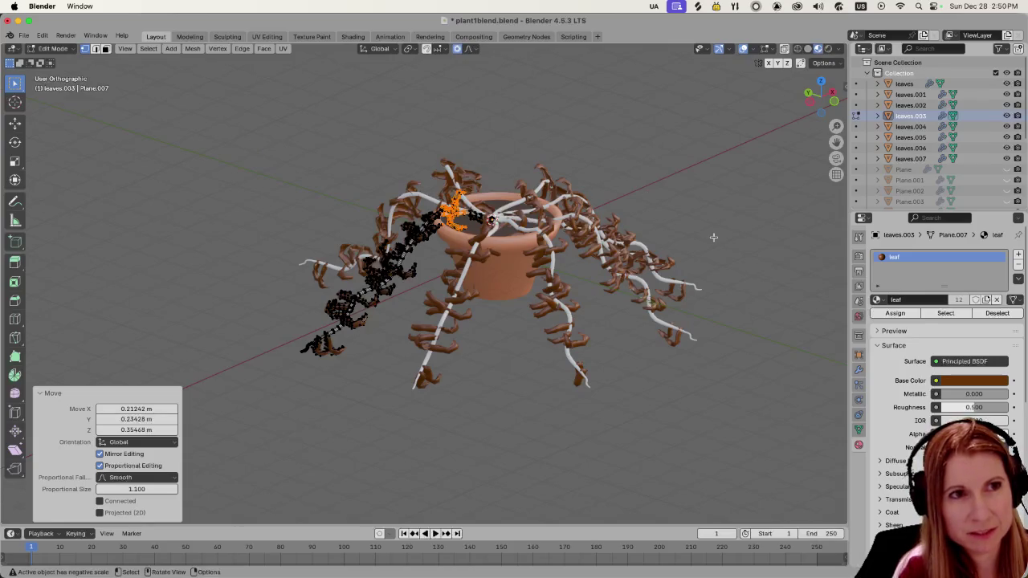
middle_click_drag(616, 291, 389, 323)
scroll(389, 322, "up", 3)
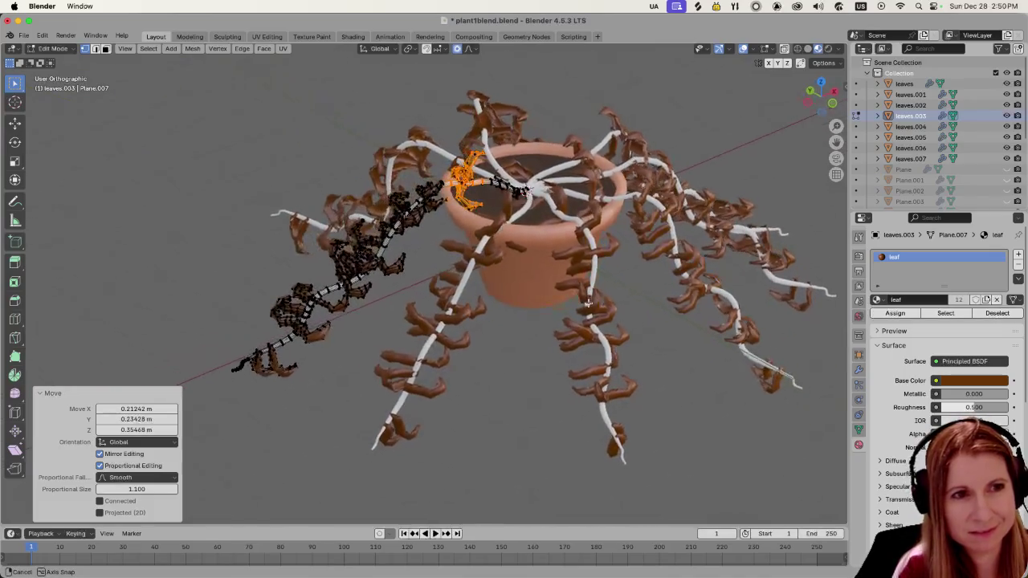
key("Tab")
left_click(447, 310)
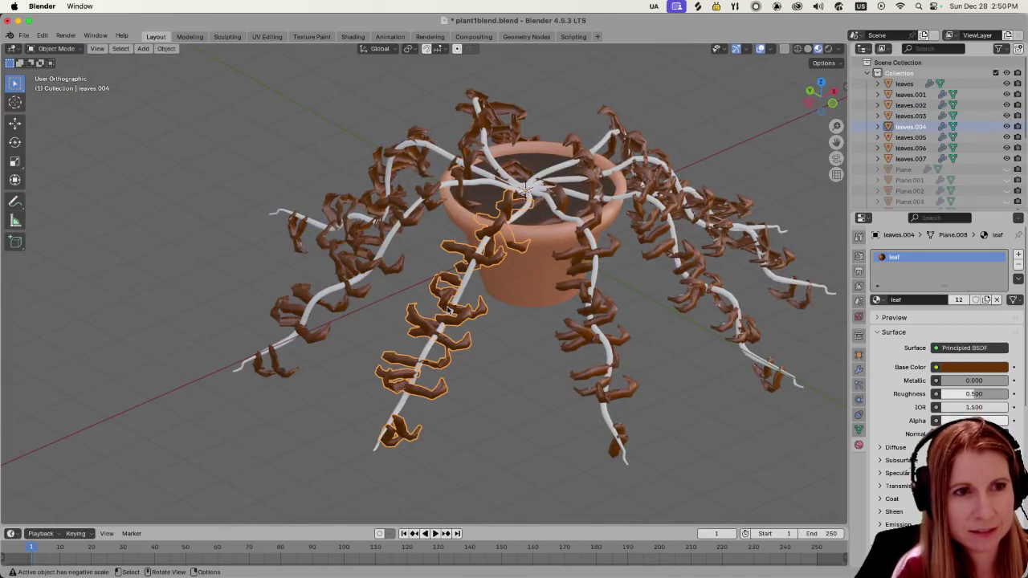
Step: Move the leaves.004 leaves nearest the rim by 0.211, 0.280, 0.388 m with smooth falloff
left_click(461, 292)
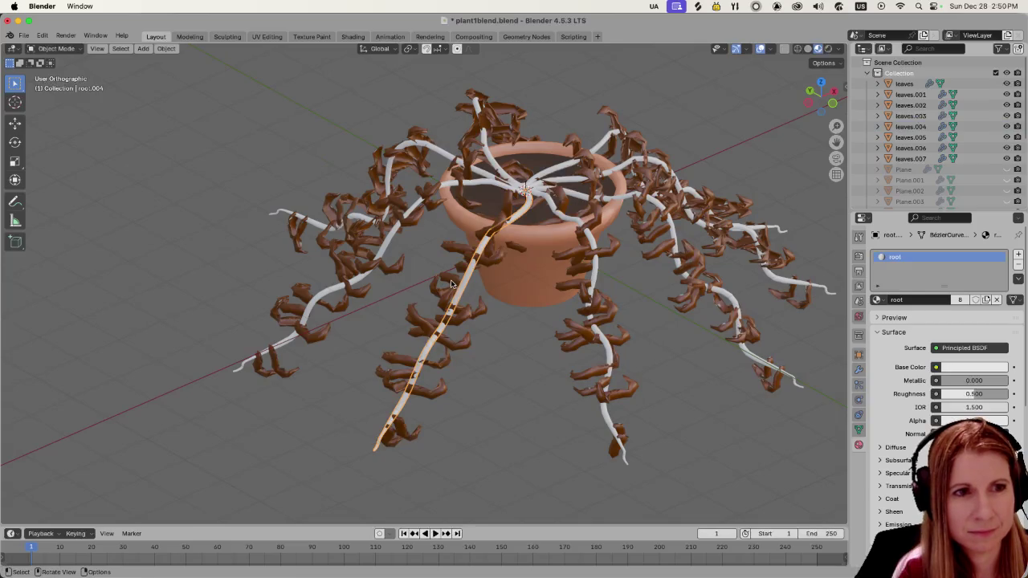
left_click(451, 283)
key("Tab")
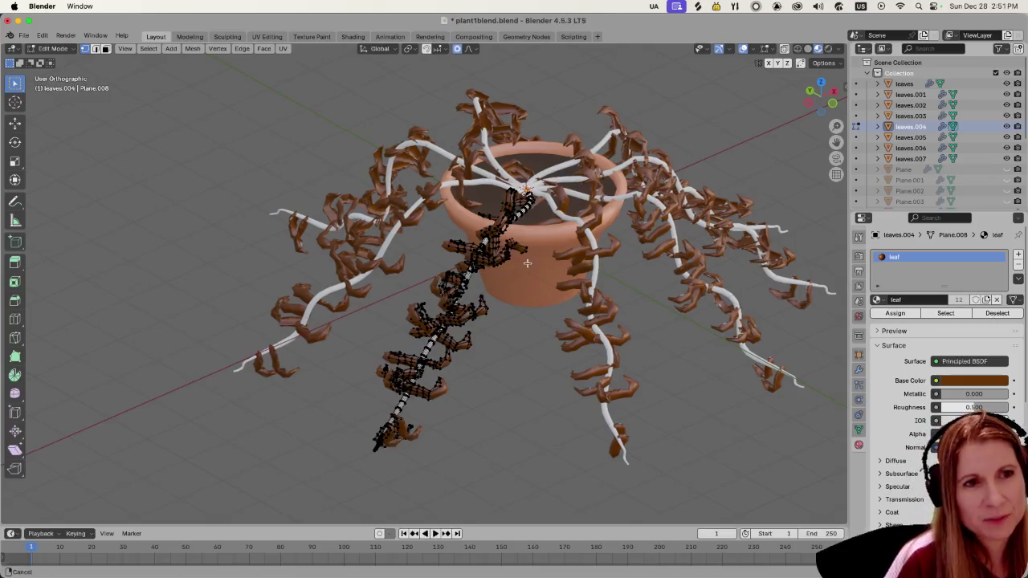
middle_click_drag(497, 277, 487, 303, "shift")
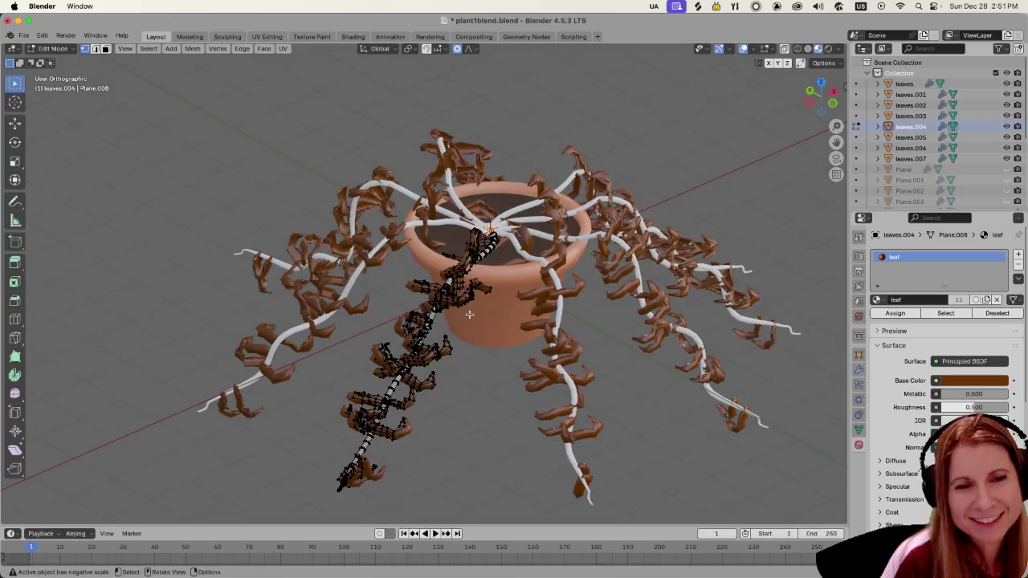
scroll(496, 316, "up", 3)
mouse_move(497, 315)
middle_mouse_down()
mouse_move(487, 338)
mouse_move(480, 331)
middle_mouse_up()
left_click_drag(346, 249, 440, 369)
key("g")
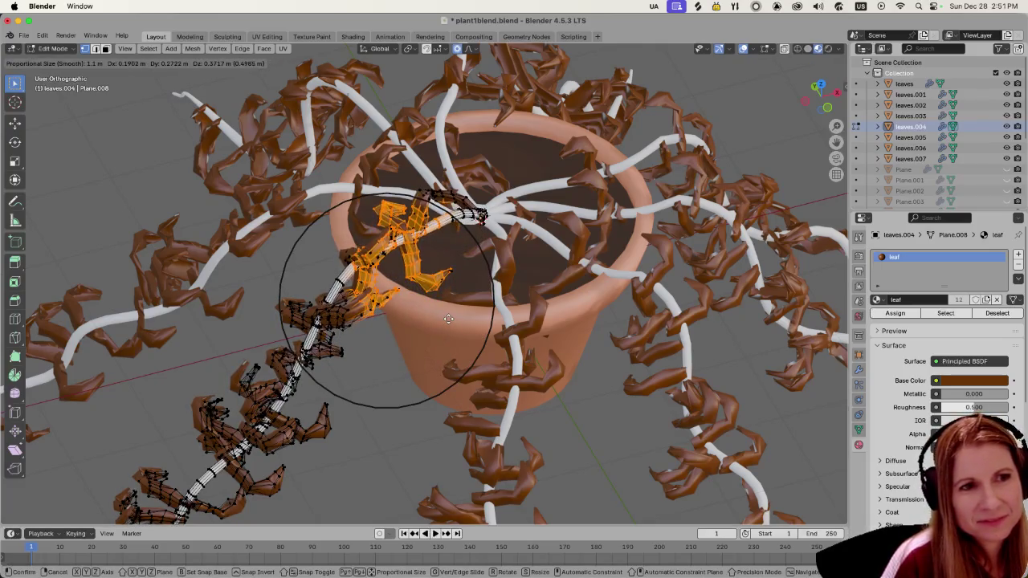
left_click(451, 316)
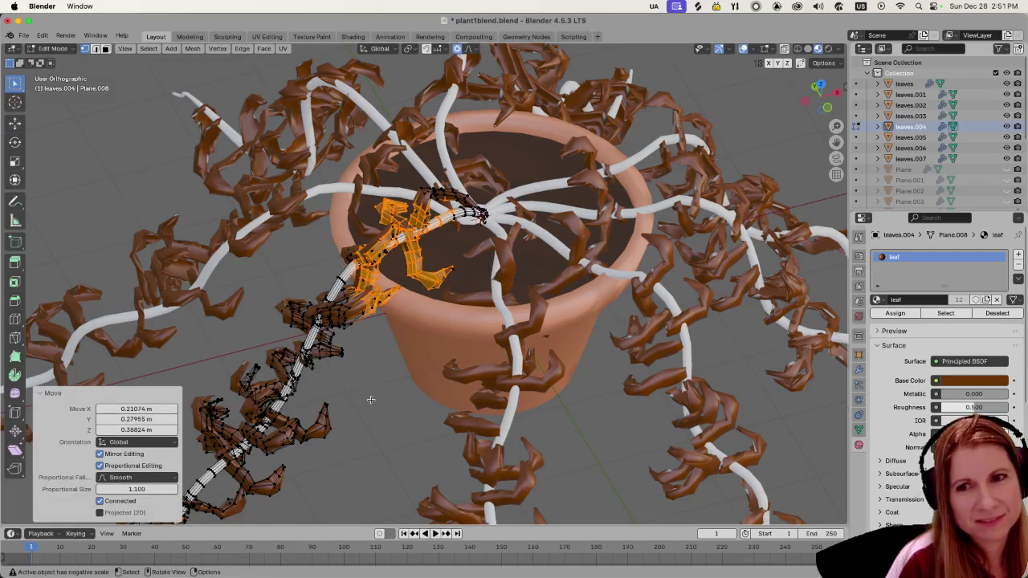
Step: Check the falloff shape, deselect the leaf vertices, and return to Object Mode
middle_click_drag(488, 329, 425, 281, "shift")
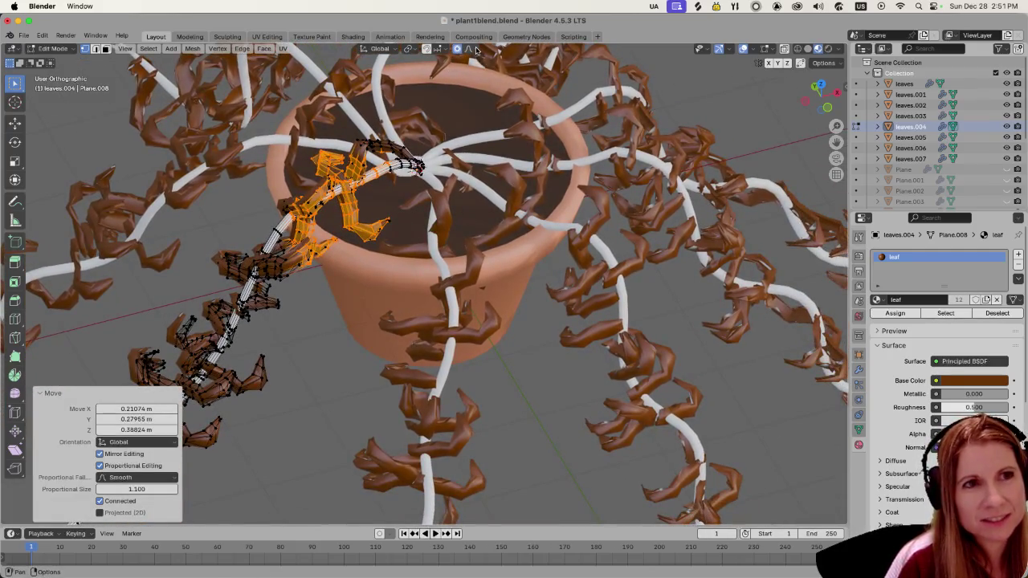
left_click(469, 49)
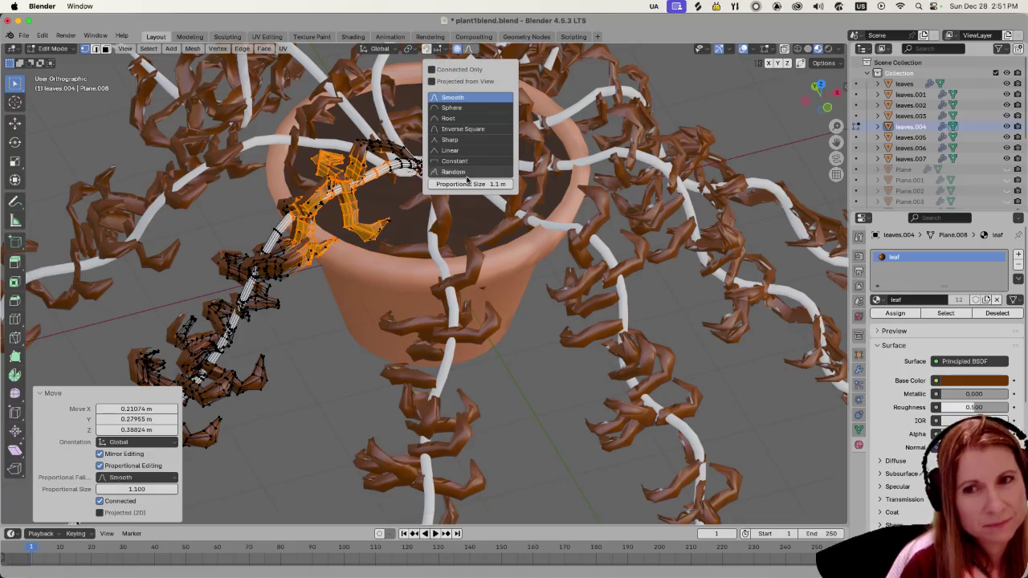
left_click(506, 399)
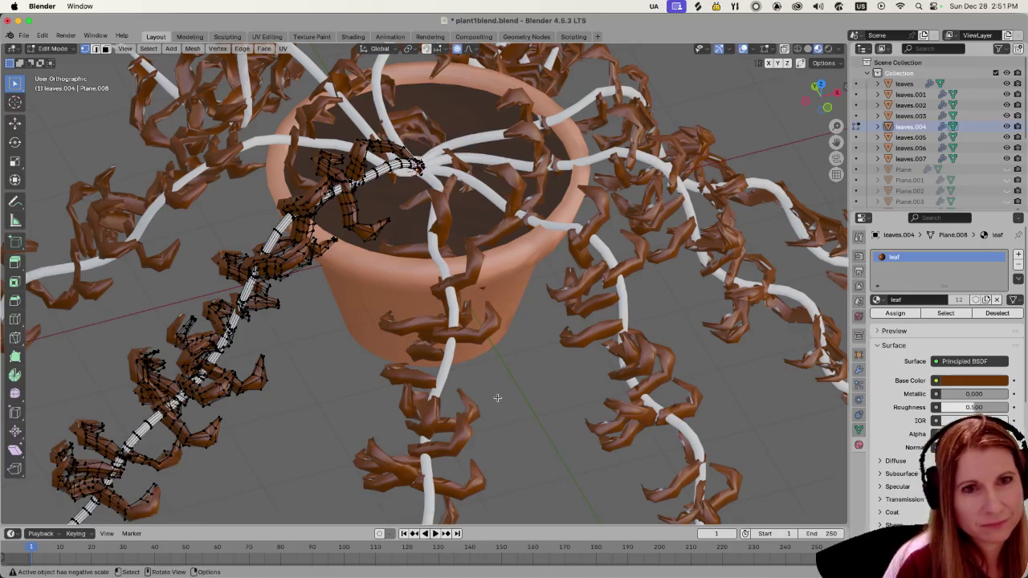
mouse_move(581, 357)
middle_mouse_down()
mouse_move(574, 340)
mouse_move(648, 320)
mouse_move(596, 339)
middle_mouse_up()
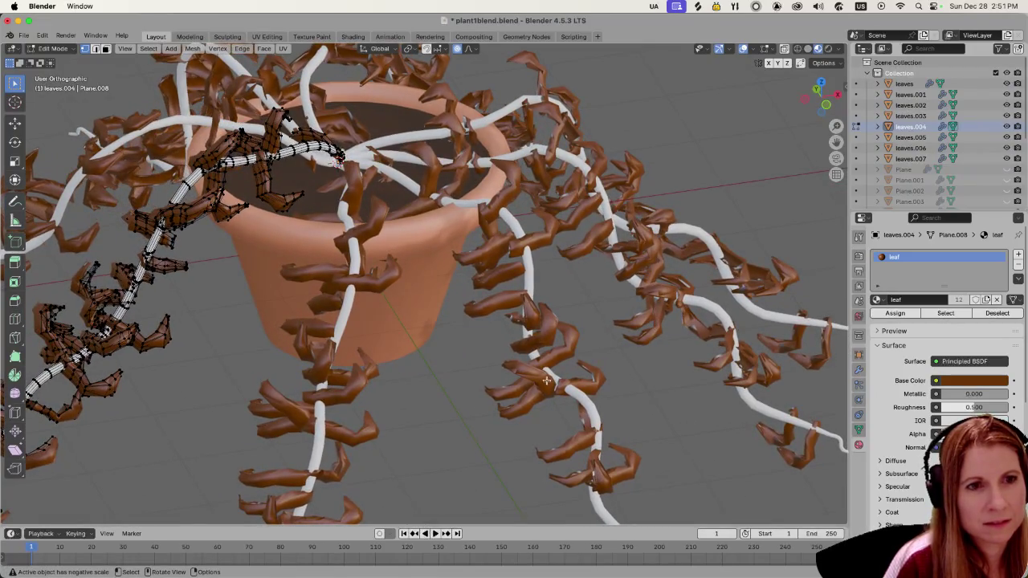
key("Tab")
left_click(486, 223)
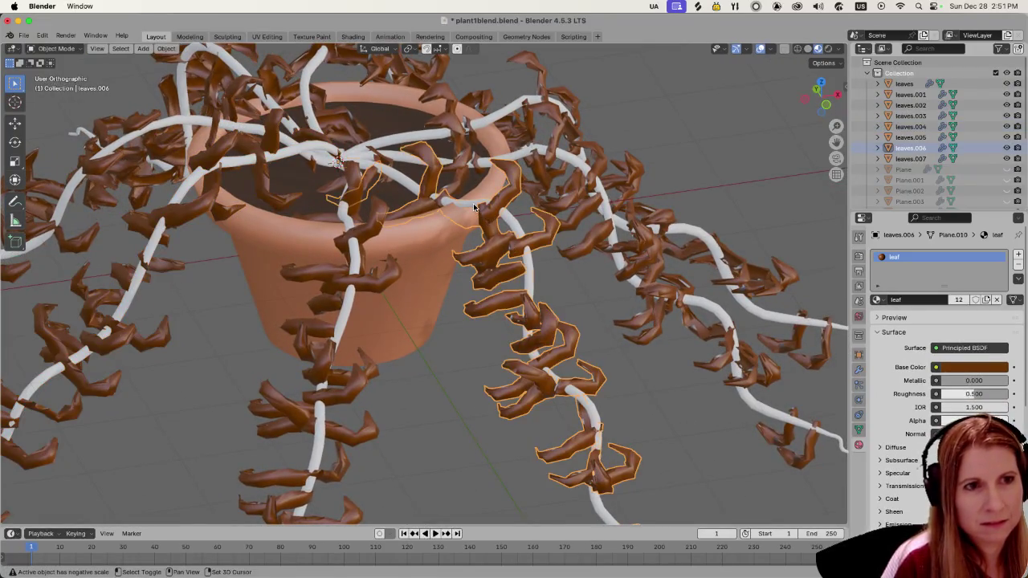
Step: Move the linked root.006 stem piece near the rim with smooth proportional falloff
left_click(473, 203)
key("Tab")
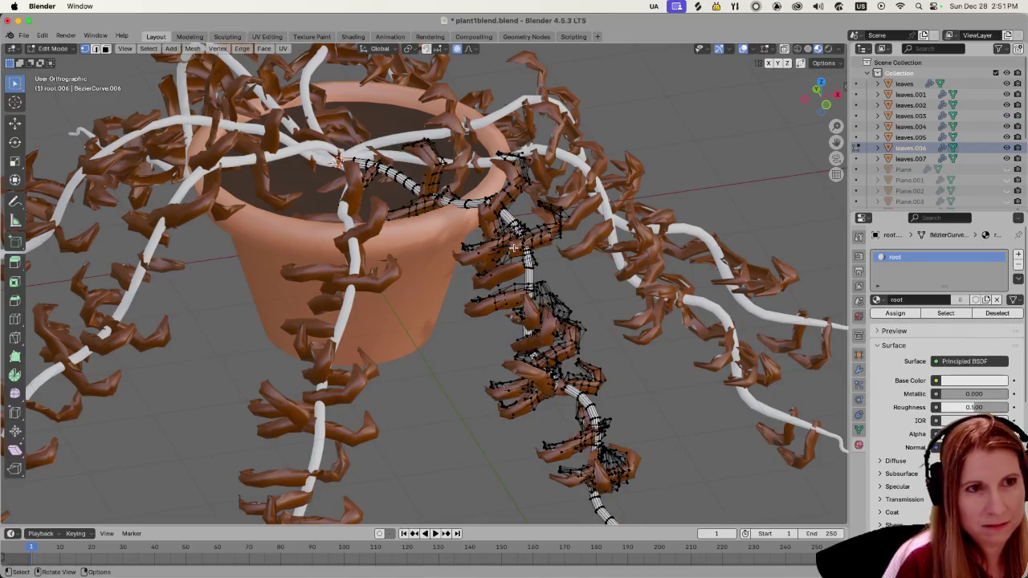
middle_click_drag(514, 247, 545, 257)
key("l")
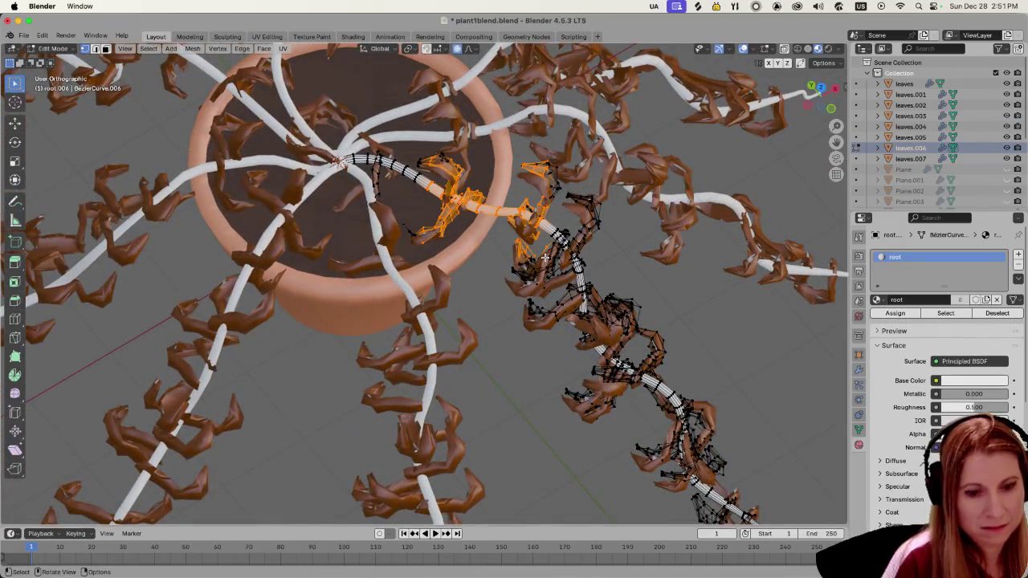
key("g")
left_click(543, 228)
Step: Pull the lower branch of root.006 outward from the pot
middle_click_drag(543, 228, 548, 318)
middle_click_drag(571, 379, 540, 281)
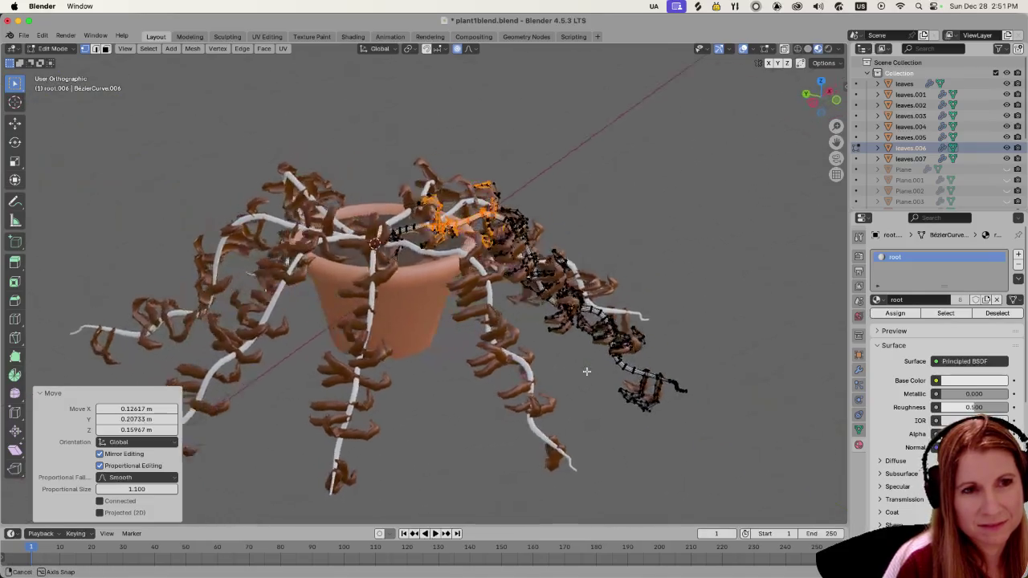
mouse_move(639, 360)
middle_mouse_down()
mouse_move(620, 367)
mouse_move(547, 322)
middle_mouse_up()
key("alt+a")
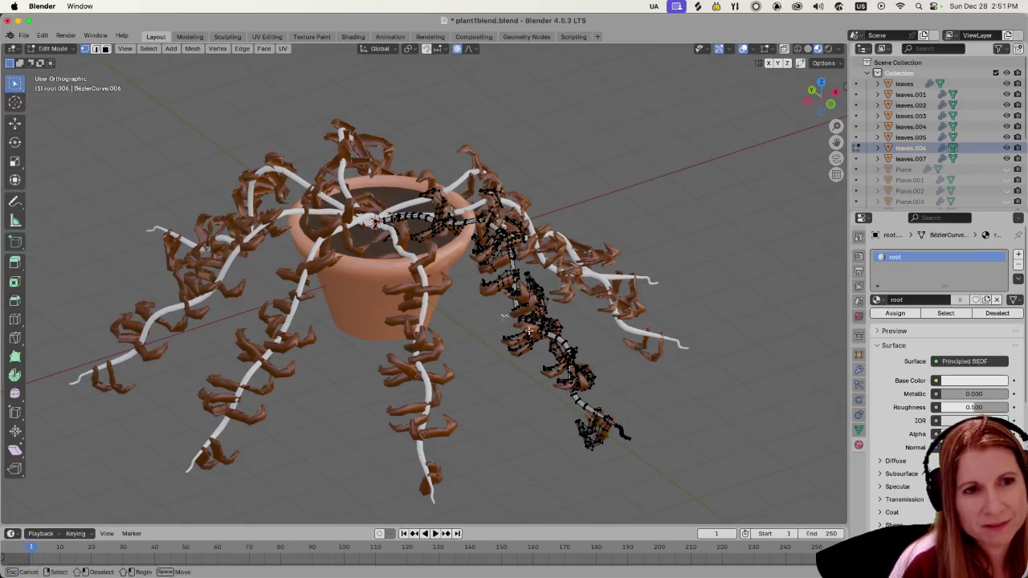
left_click_drag(503, 316, 635, 466)
key("g")
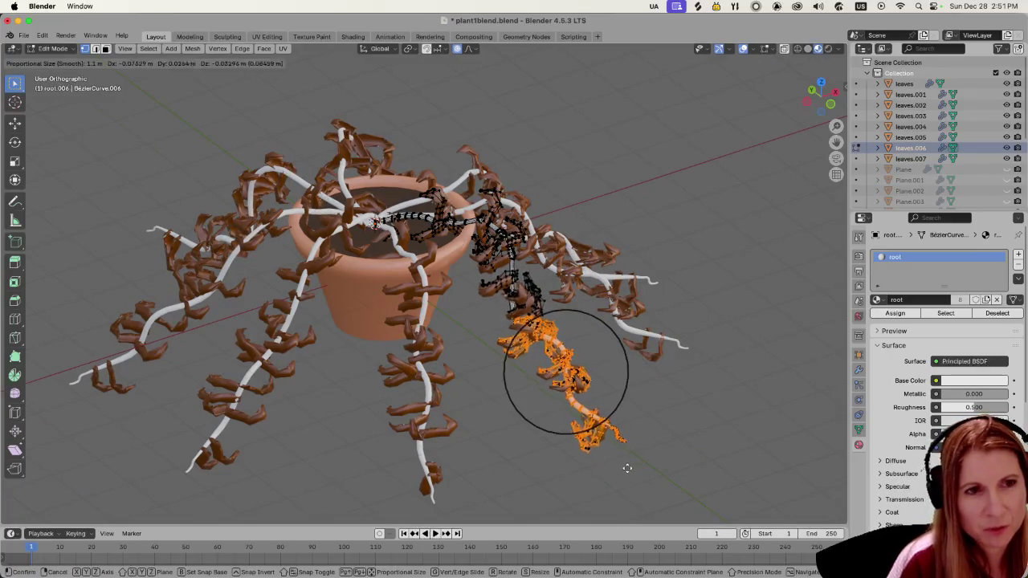
scroll(651, 455, "down", 2)
left_click(655, 452)
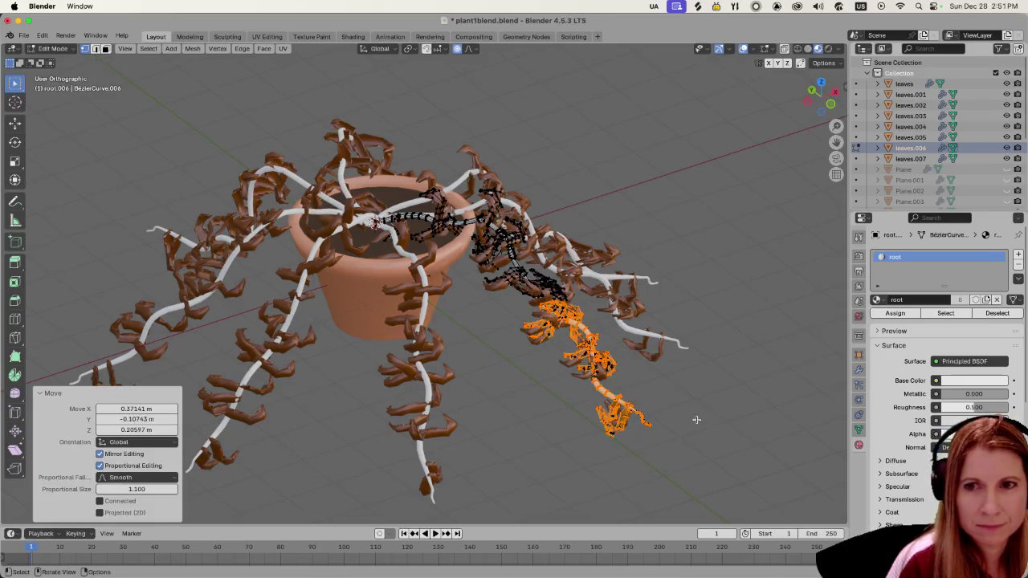
Step: Rotate the lower branch 42.1° around Z and leave Edit Mode
middle_click_drag(675, 417, 564, 395)
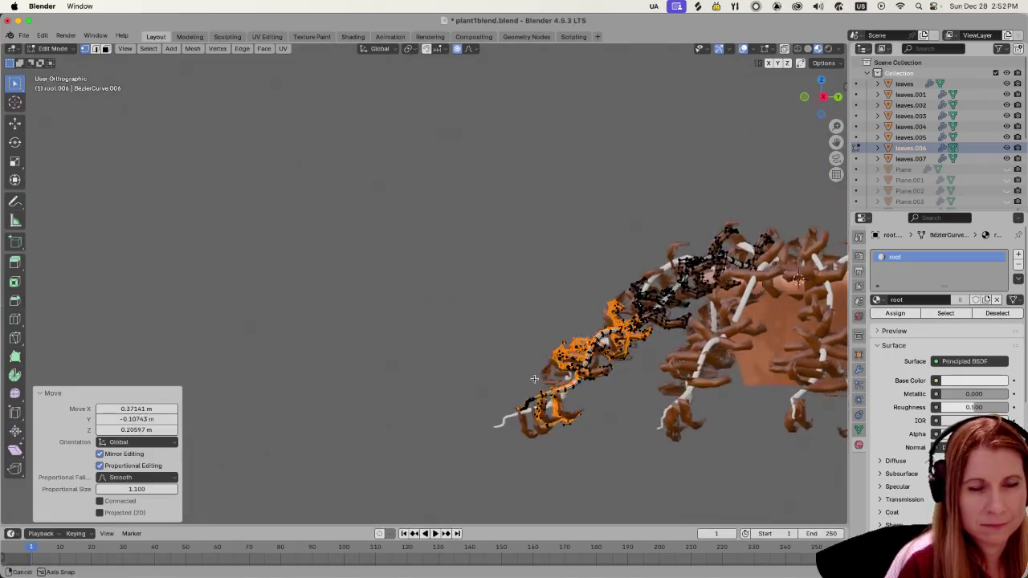
key("r")
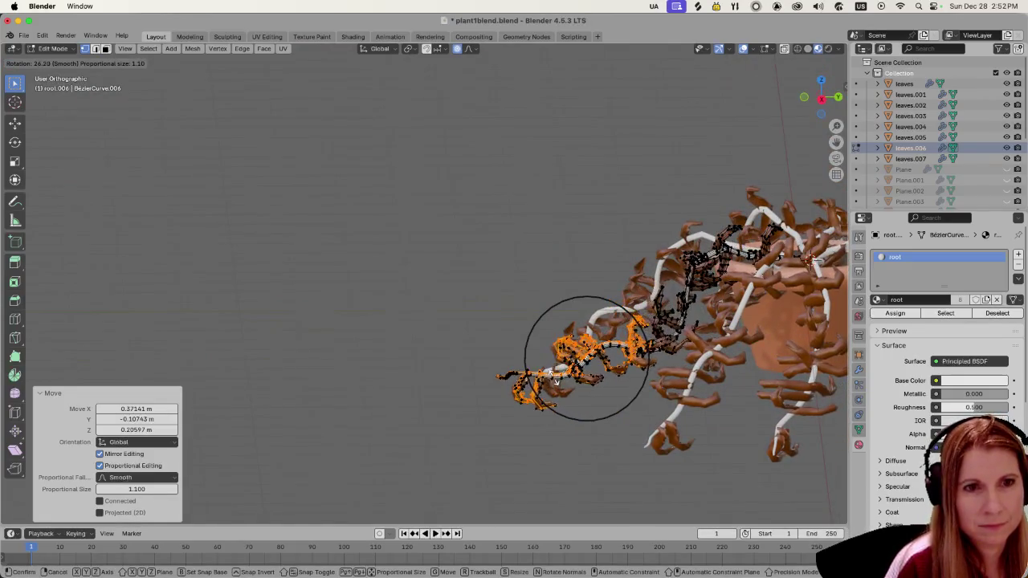
left_click(551, 367)
mouse_move(562, 403)
middle_mouse_down()
mouse_move(626, 439)
mouse_move(610, 398)
mouse_move(646, 341)
middle_mouse_up()
key("Tab")
Step: Select the leaves object and enter its Edit Mode
left_click(621, 399)
left_click(617, 417, "shift")
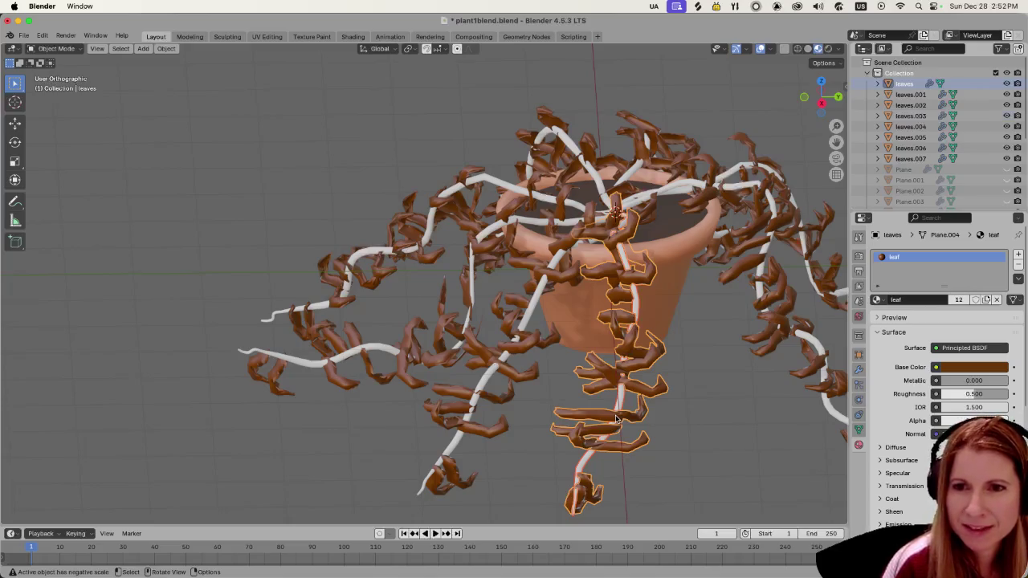
middle_click_drag(695, 369, 476, 335, "shift")
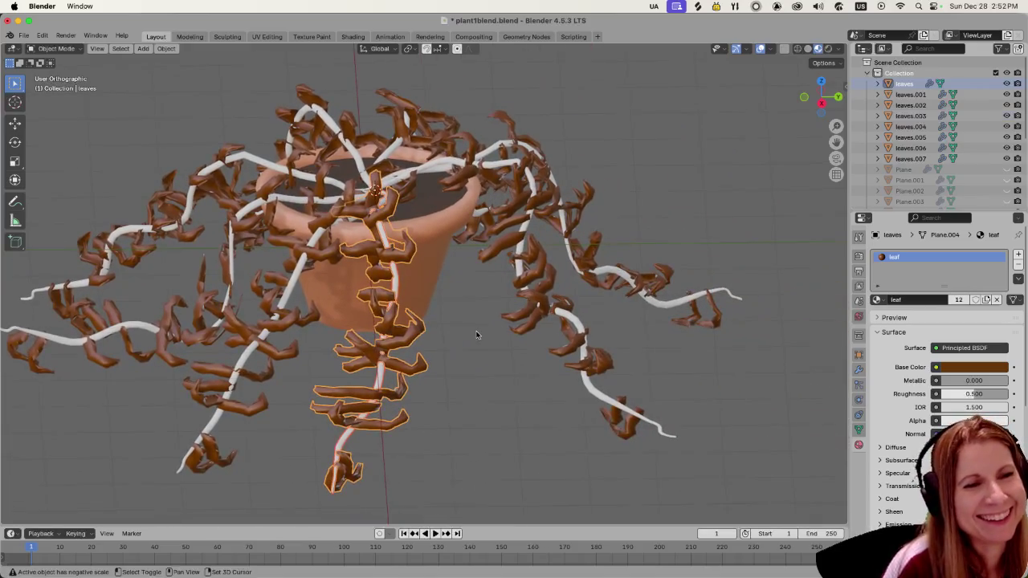
key("Tab")
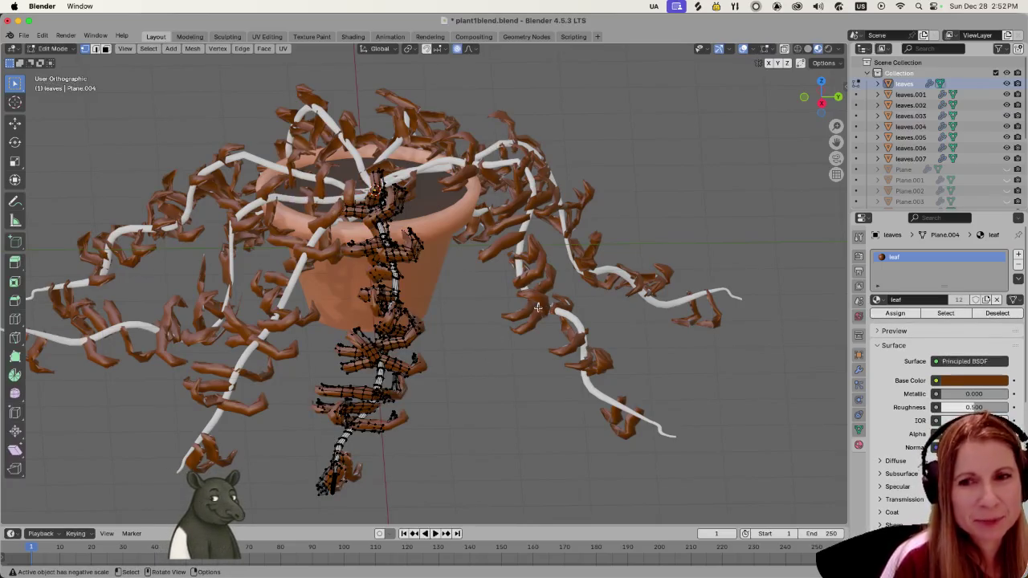
Step: Select the upper leaf near the rim and move it to a new position
middle_click_drag(527, 306, 499, 364)
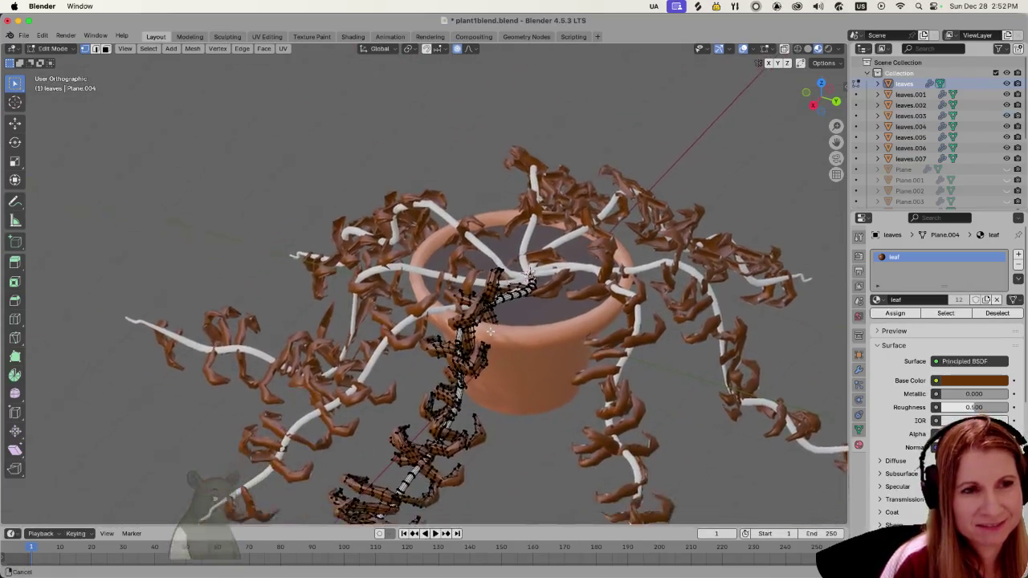
mouse_move(499, 364)
middle_mouse_down()
mouse_move(628, 369)
mouse_move(561, 377)
middle_mouse_up()
key("l")
key("g")
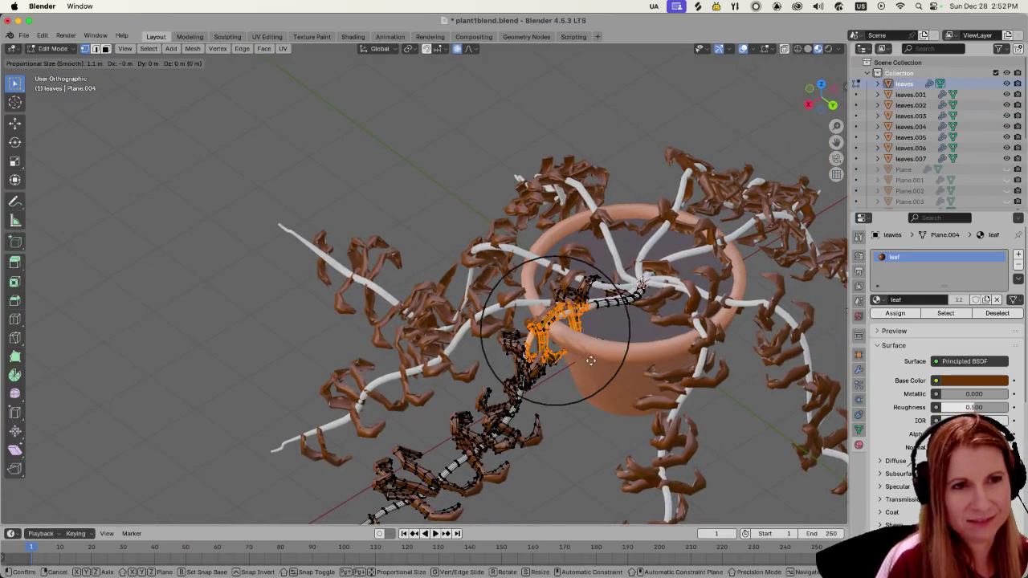
left_click(591, 344)
Step: Box-select the lower hanging leaves, then move and rotate them
mouse_move(490, 432)
middle_mouse_down()
mouse_move(545, 474)
mouse_move(558, 384)
middle_mouse_up()
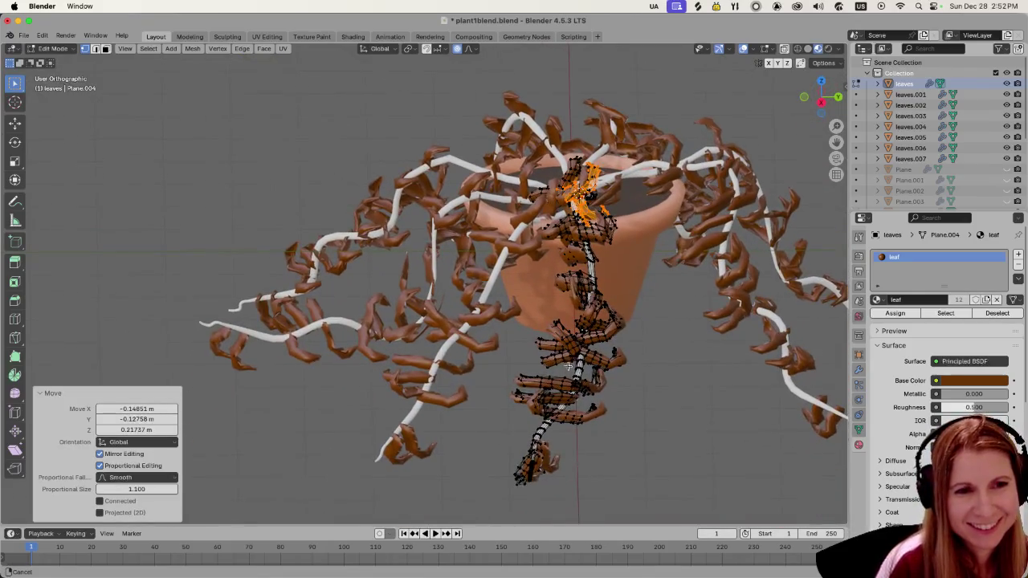
left_click_drag(517, 335, 623, 491)
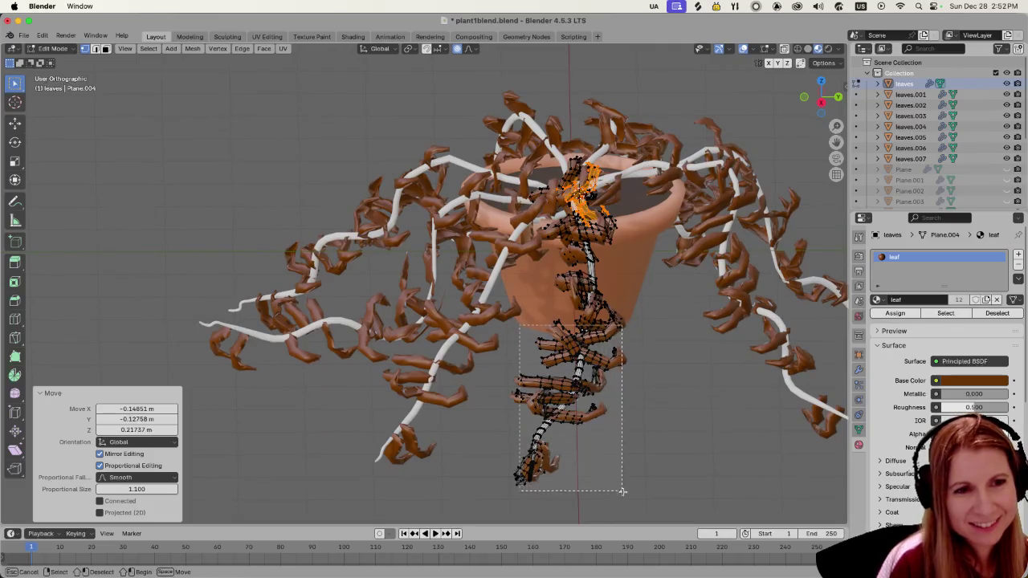
key("g")
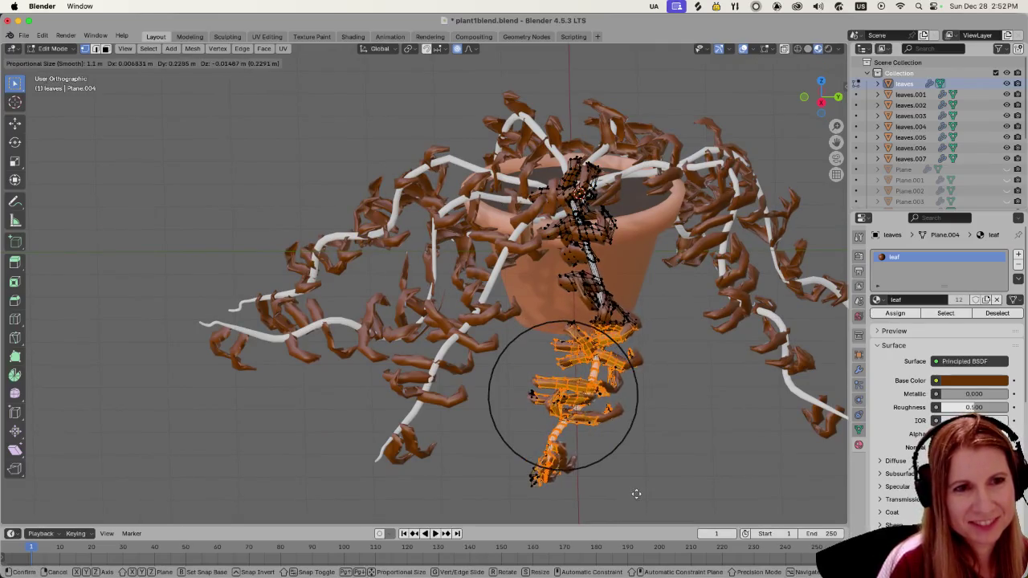
left_click(616, 489)
mouse_move(730, 404)
middle_mouse_down()
mouse_move(601, 413)
mouse_move(745, 387)
mouse_move(586, 394)
middle_mouse_up()
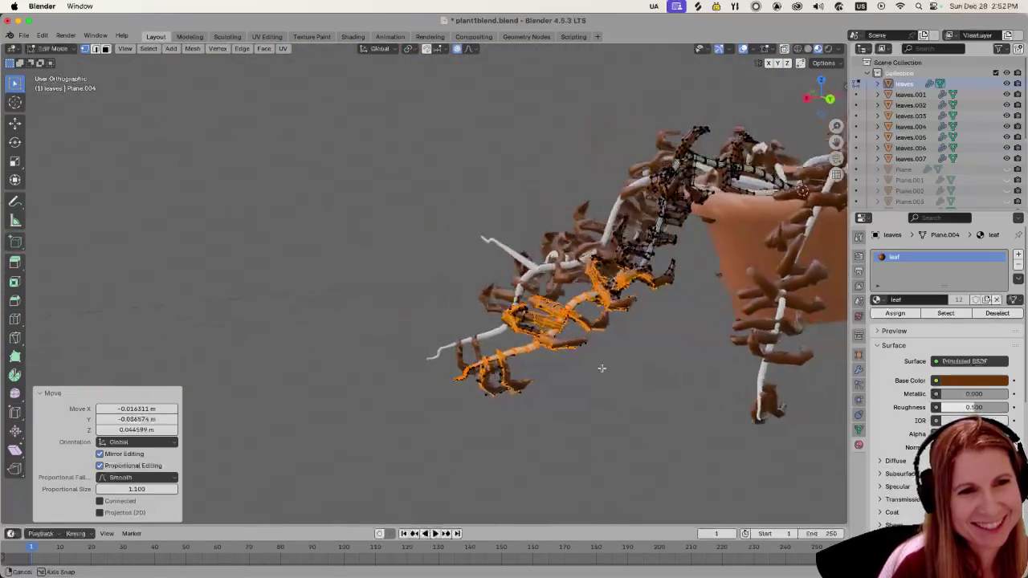
key("r")
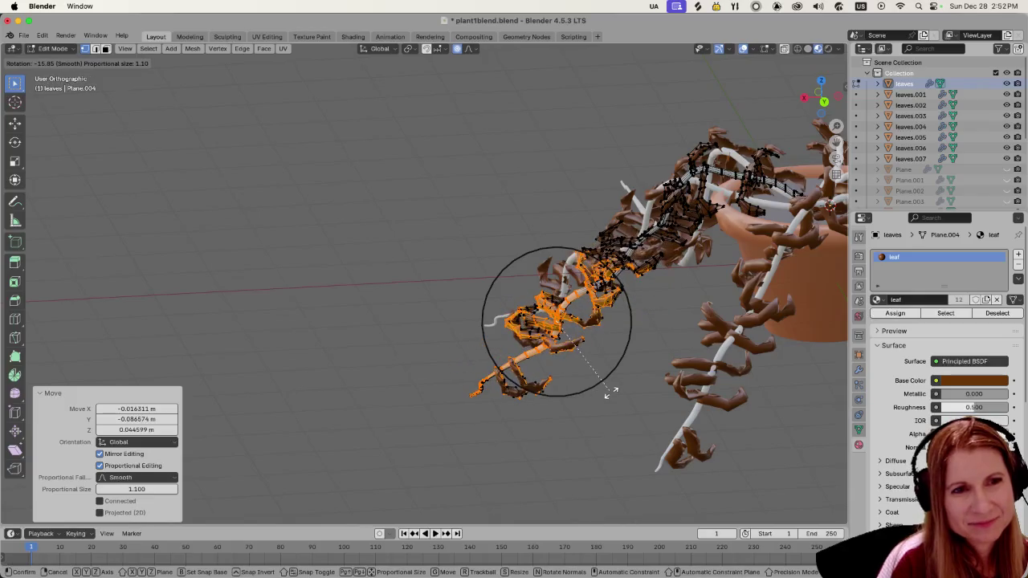
left_click(596, 394)
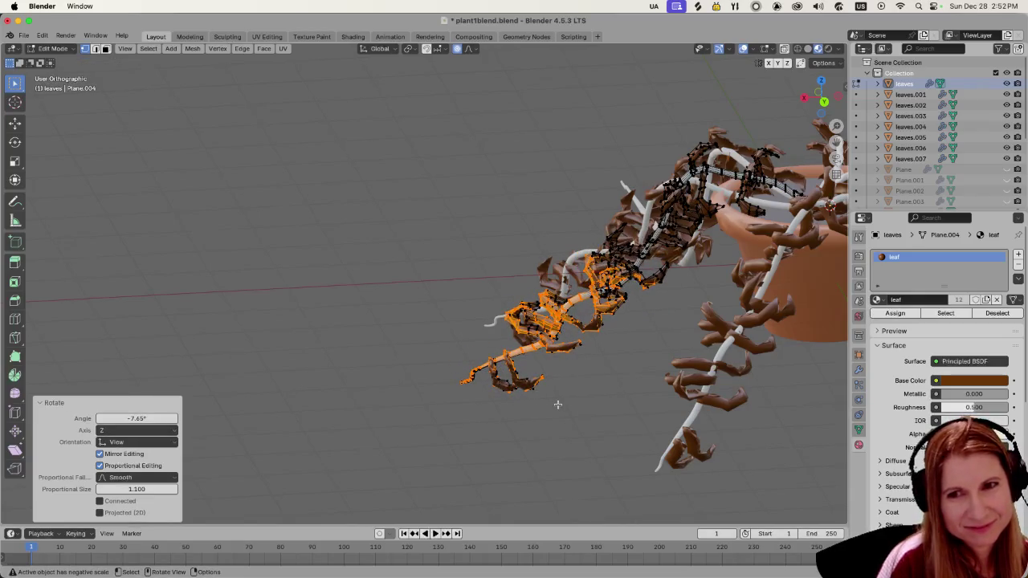
Step: Shift the lower leaves along X, then 0.445 m along Y
middle_click_drag(554, 406, 608, 422)
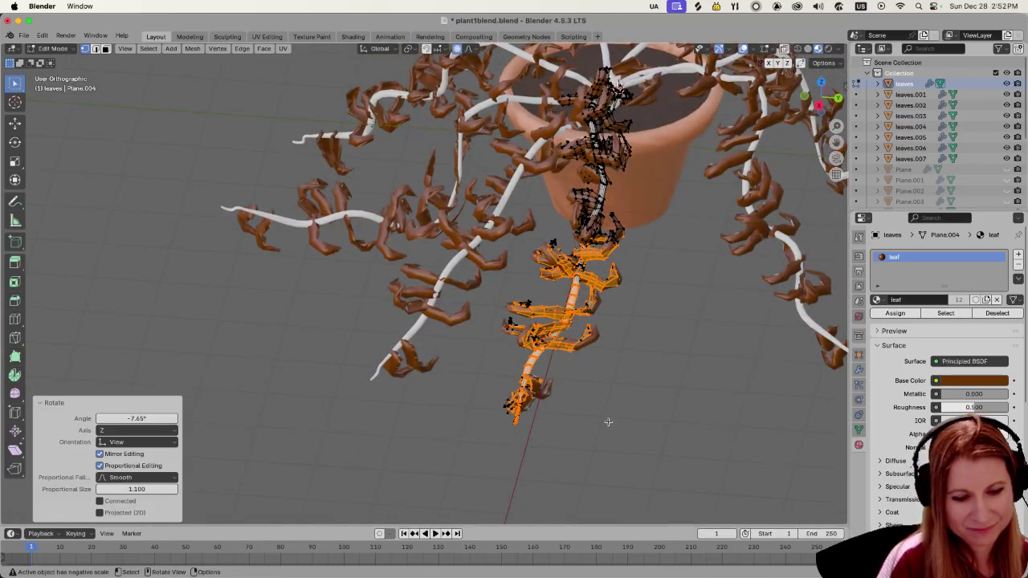
key("g")
key("x")
left_click(624, 420)
key("g")
key("y")
left_click(653, 420)
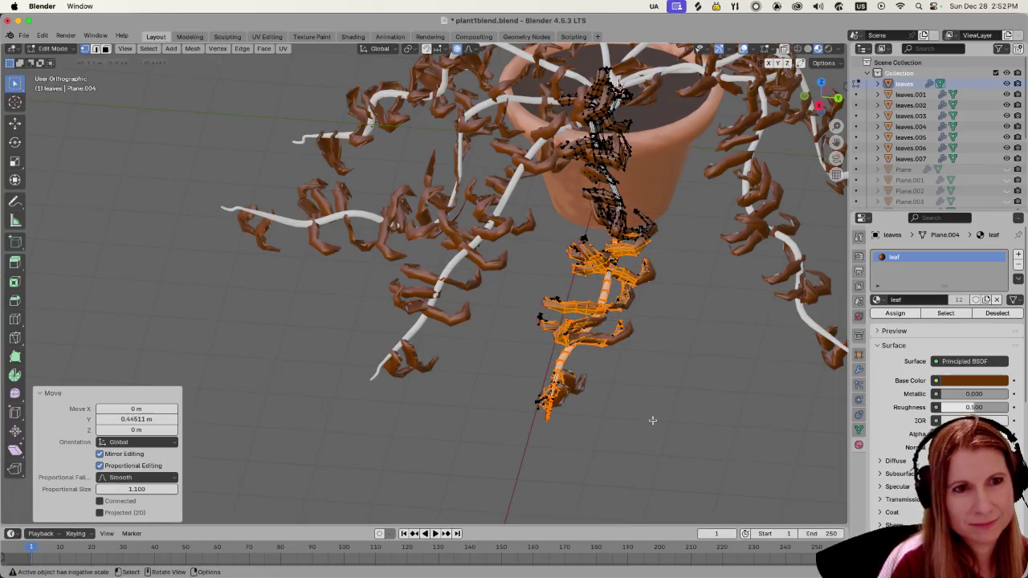
Step: Rotate the lower leaf cluster 25° about X and clear the selection
key("r")
key("y")
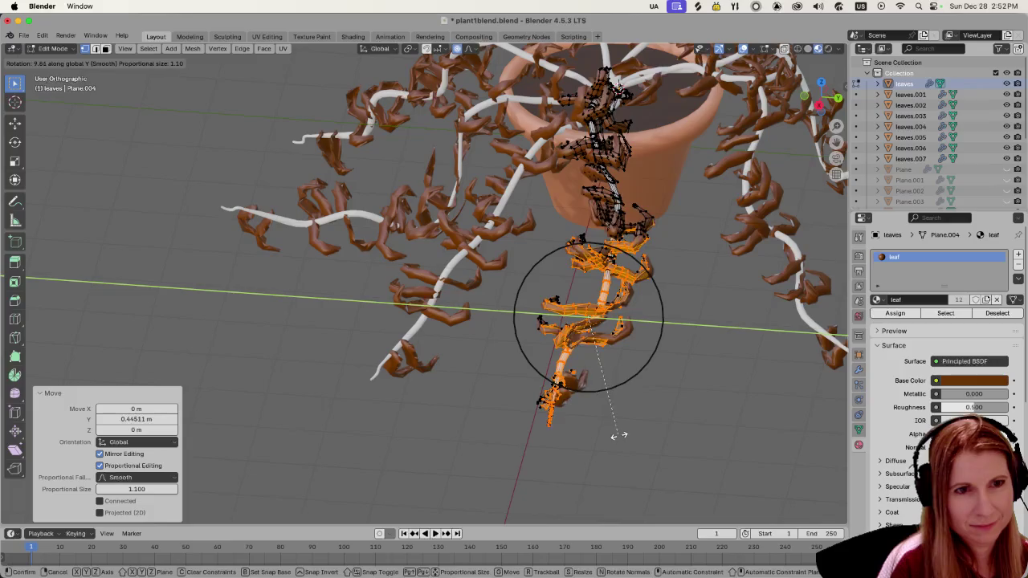
key("x")
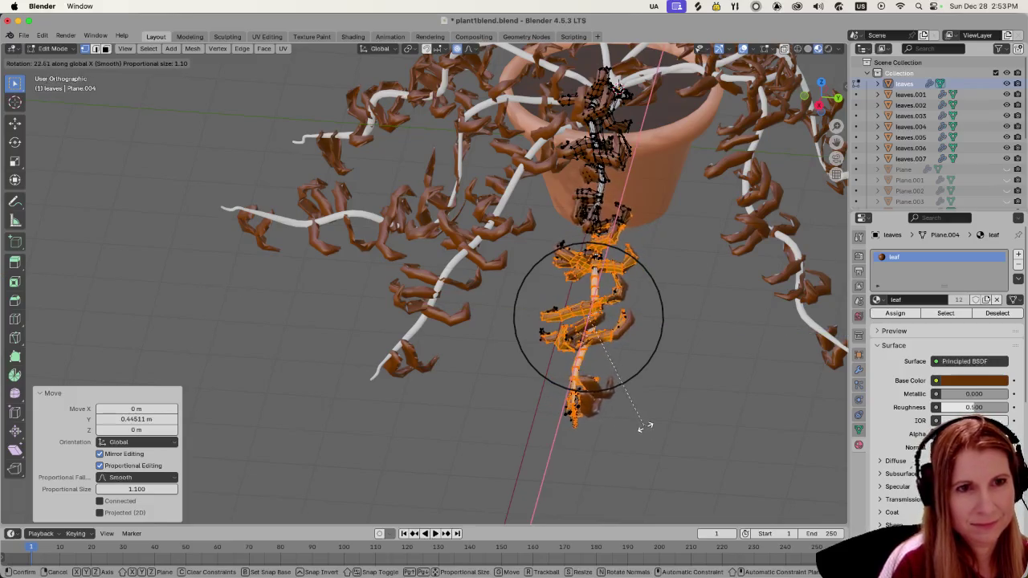
left_click(695, 408)
middle_click_drag(698, 384, 690, 385)
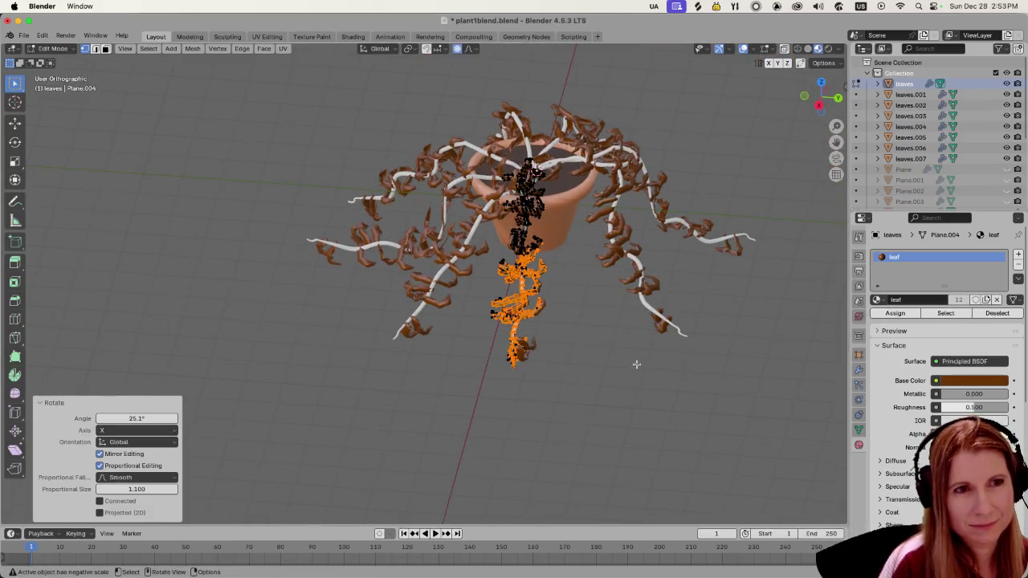
left_click(581, 382)
mouse_move(579, 381)
middle_mouse_down()
mouse_move(673, 337)
mouse_move(675, 361)
mouse_move(699, 313)
mouse_move(586, 333)
middle_mouse_up()
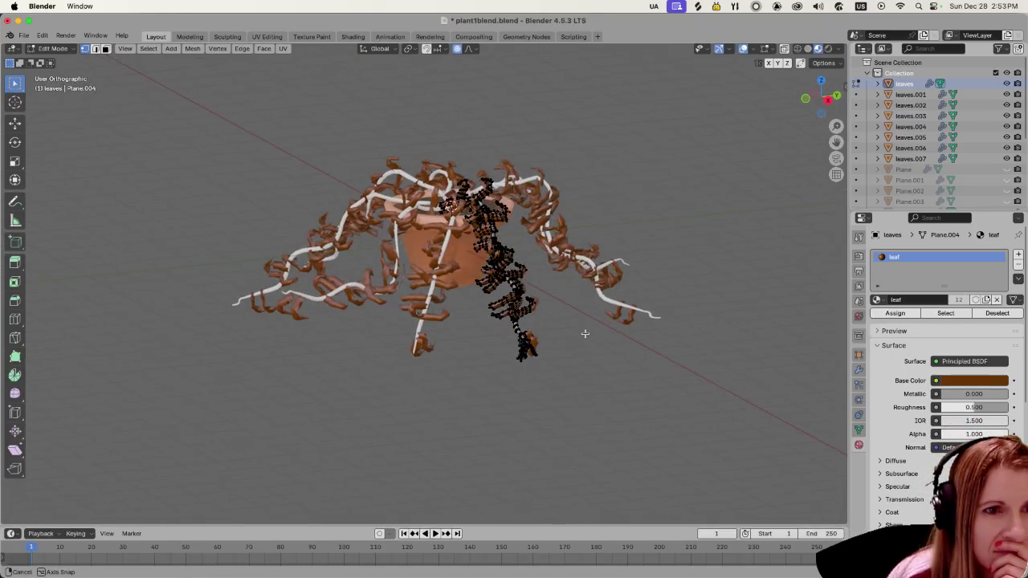
Step: Save the plant file and run Export All Models in GooseControl (1 exported, 61 skipped)
key("ctrl+s")
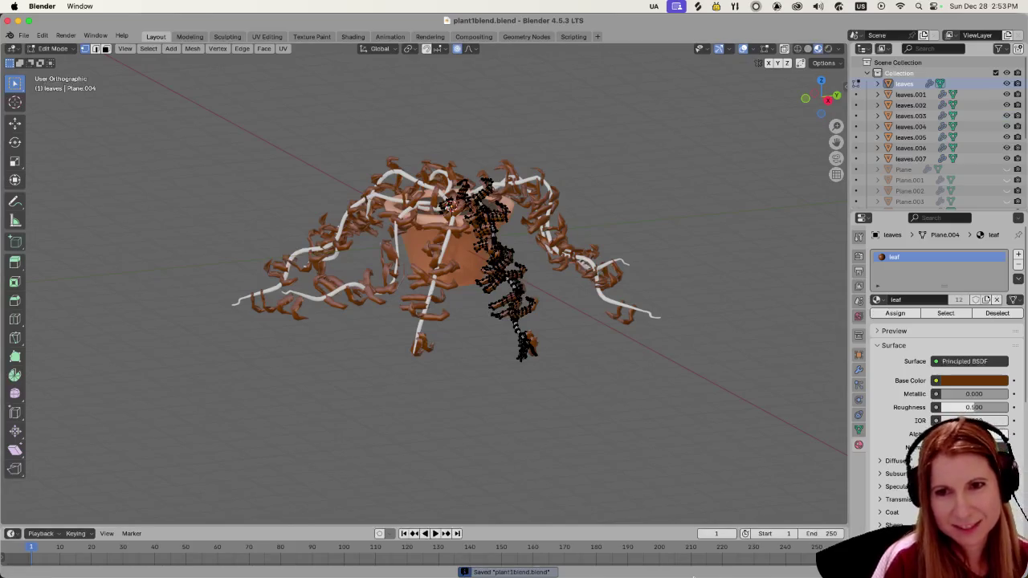
mouse_move(812, 562)
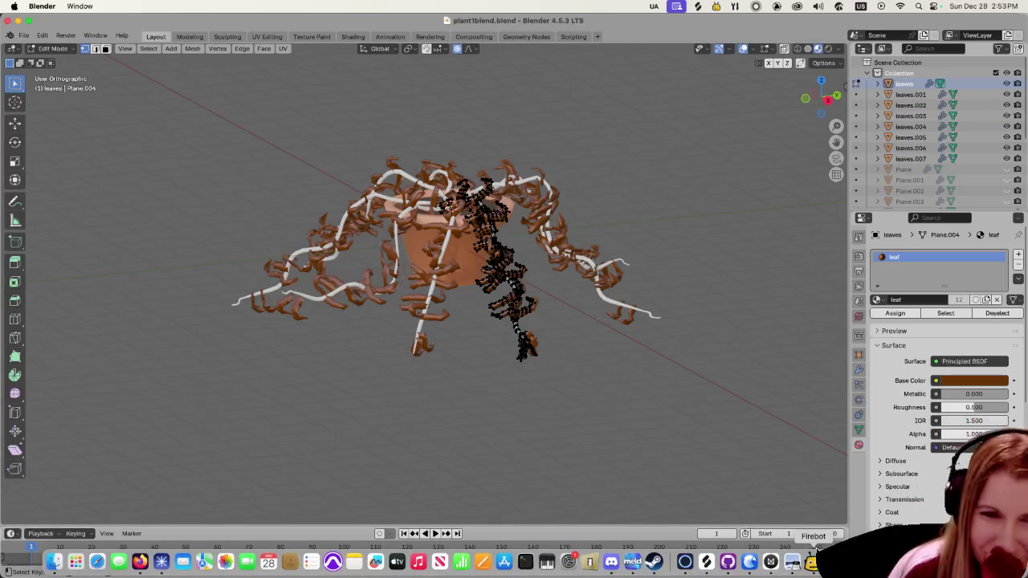
left_click(832, 560)
left_click(443, 303)
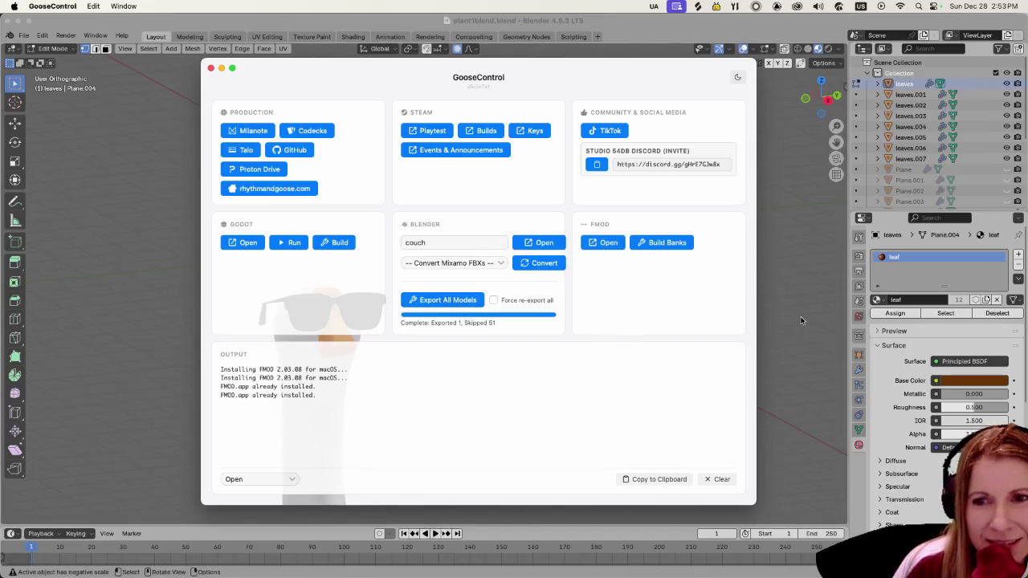
left_click(849, 561)
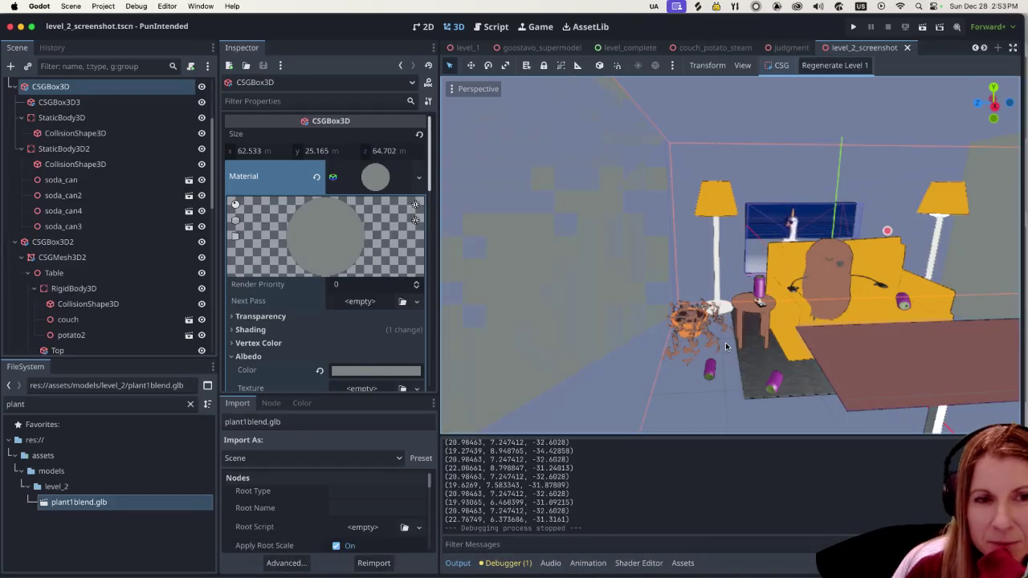
scroll(725, 347, "up", 1)
scroll(721, 351, "up", 5)
scroll(717, 353, "down", 4)
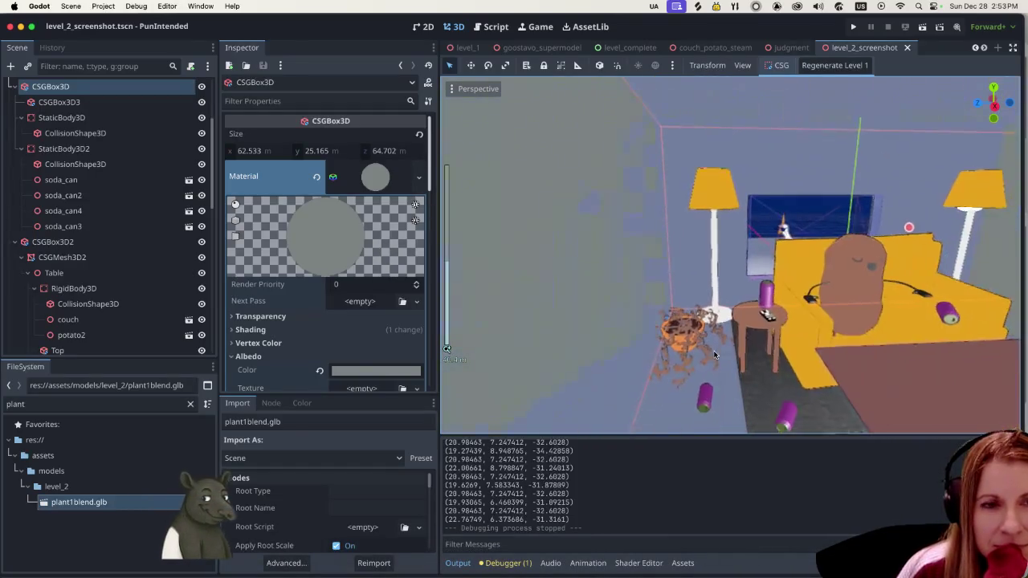
scroll(714, 353, "down", 1)
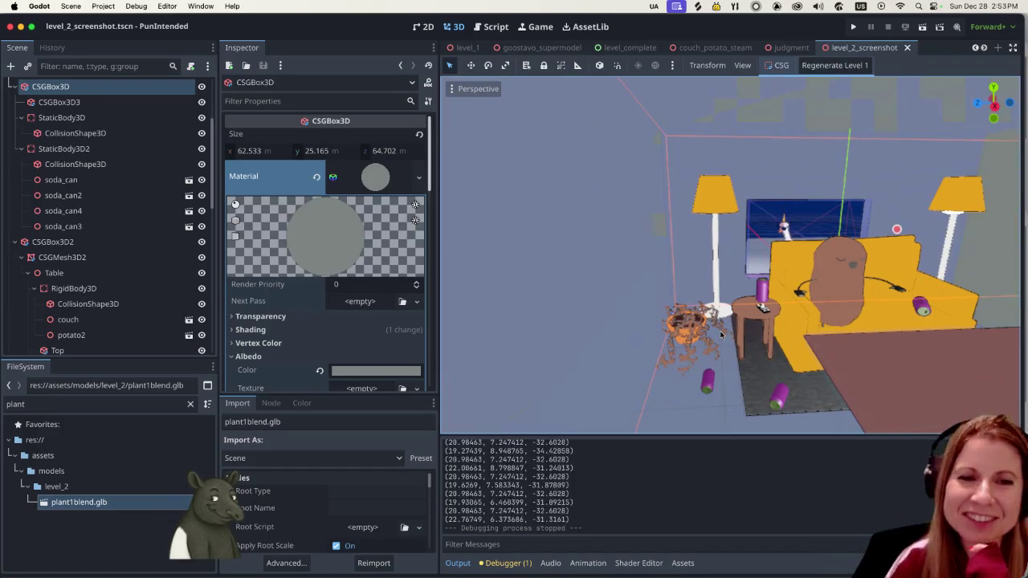
scroll(727, 345, "up", 2)
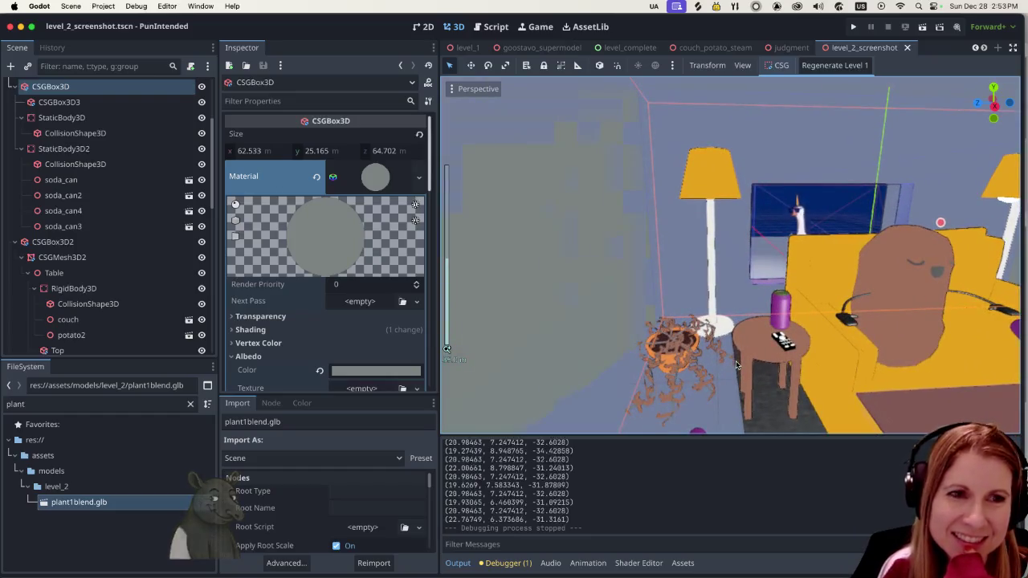
scroll(737, 364, "down", 1)
scroll(733, 371, "down", 1)
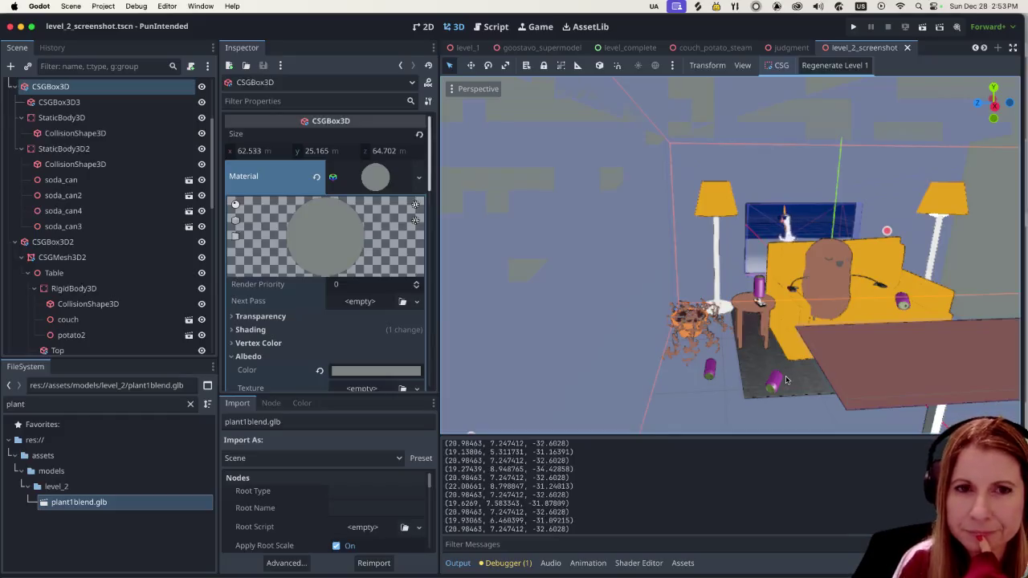
scroll(787, 381, "up", 5)
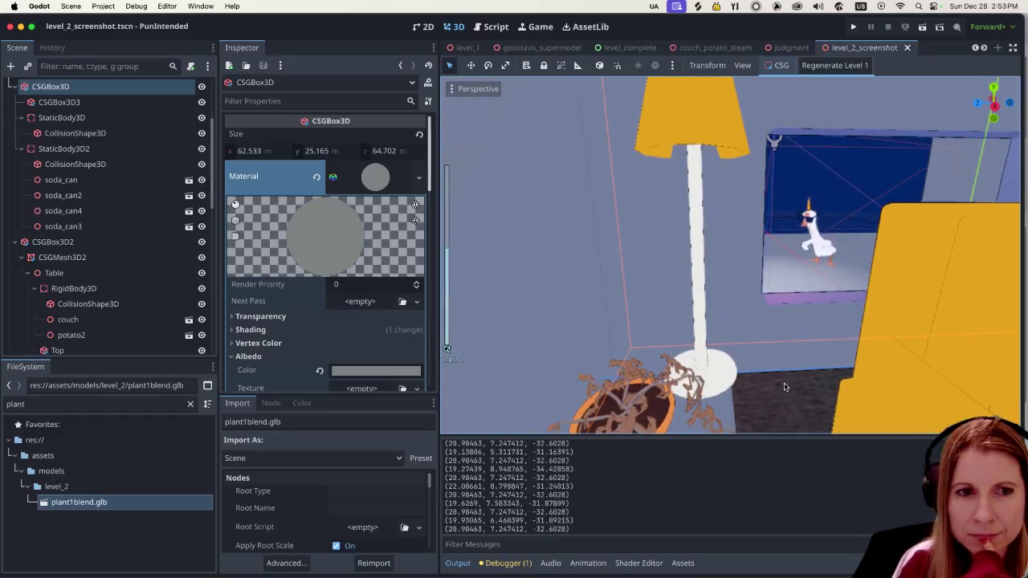
scroll(786, 385, "down", 1)
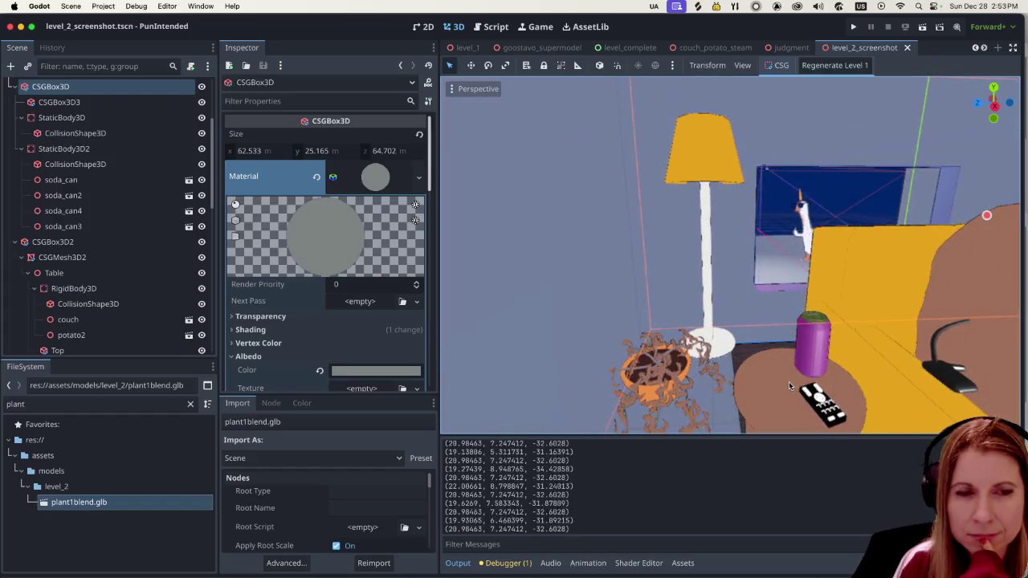
scroll(788, 385, "down", 3)
scroll(786, 376, "down", 4)
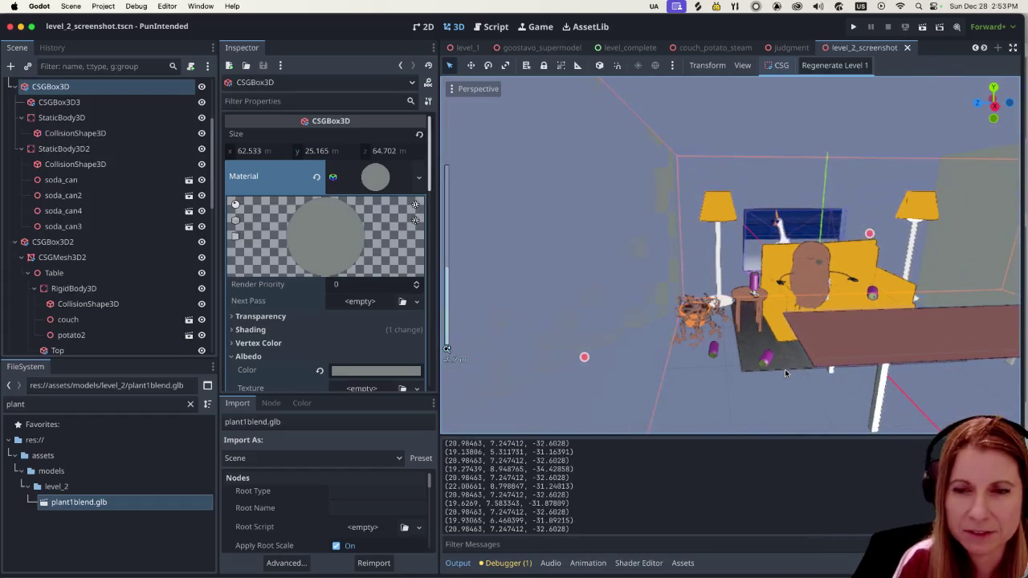
middle_click_drag(786, 373, 723, 369)
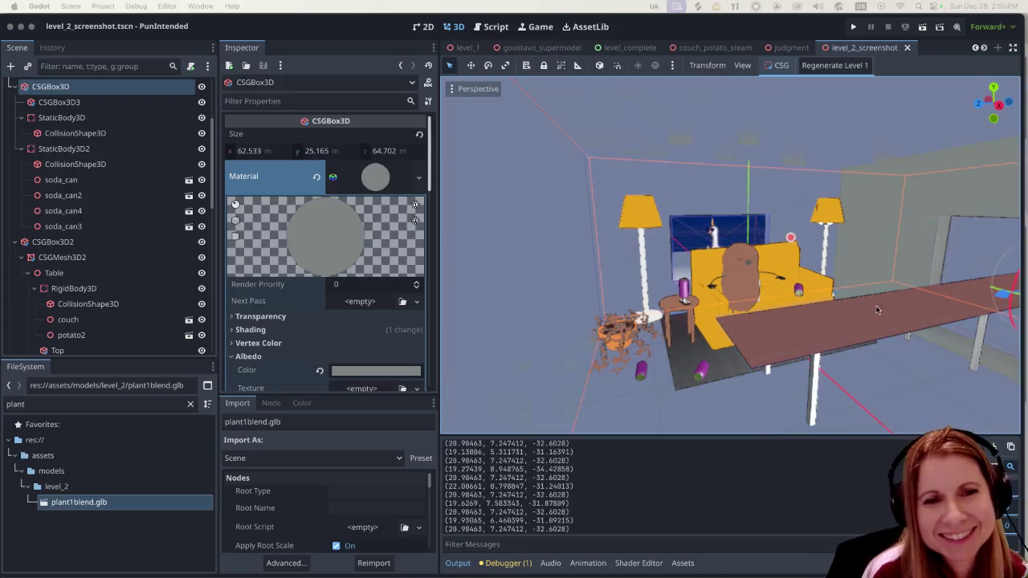
middle_click_drag(908, 323, 895, 328)
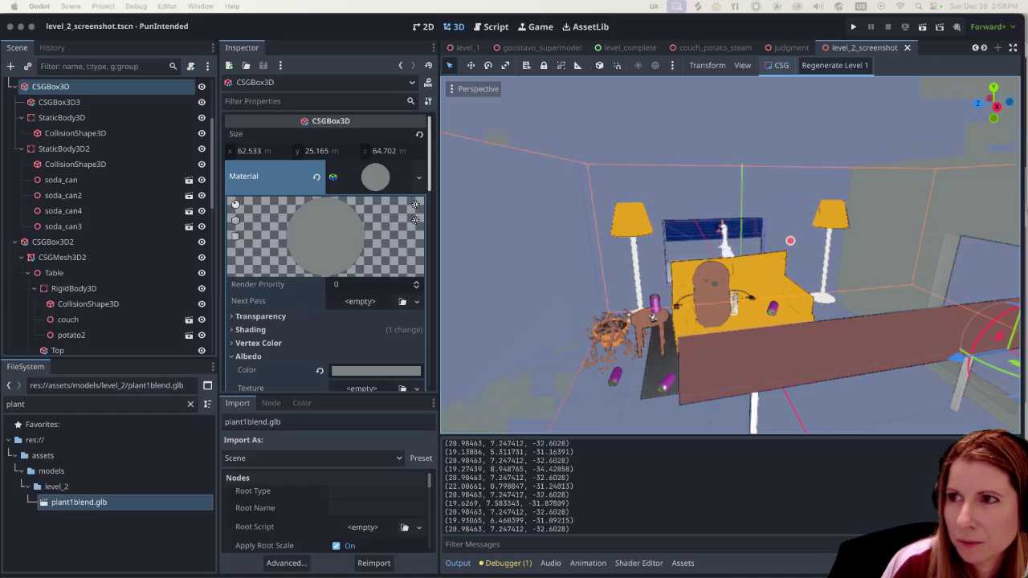
Step: Switch from Godot to the browser showing the Canva framed goose portraits design
key("super+Tab")
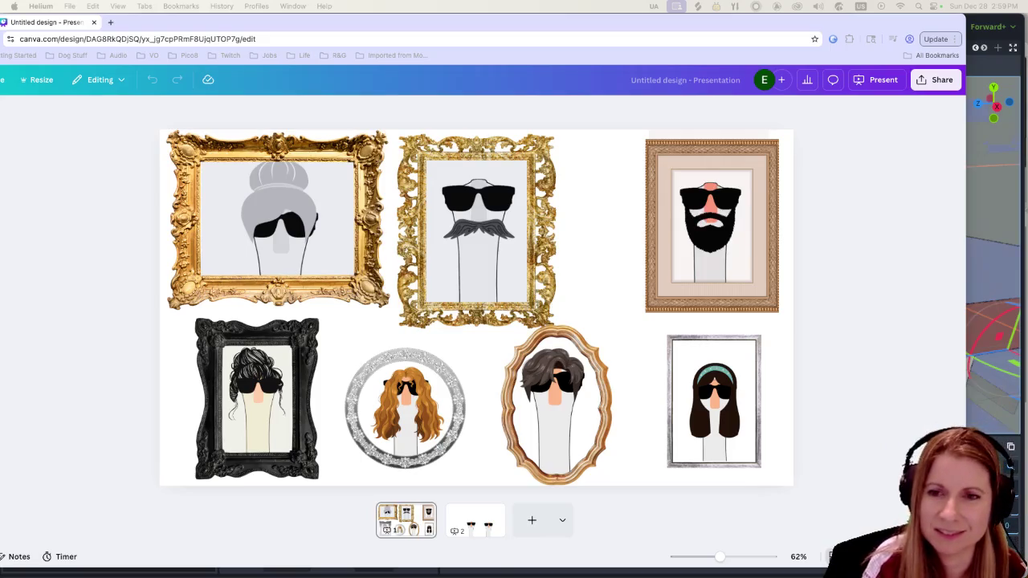
Step: Show all Graphics results for the 'hair' search in Canva Elements
key("super+Tab")
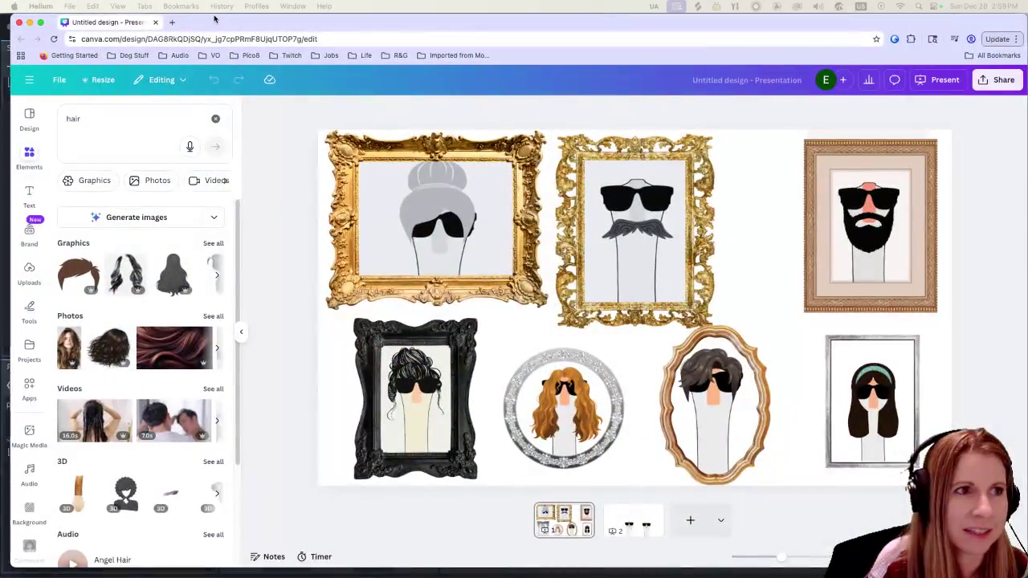
scroll(145, 390, "down", 2)
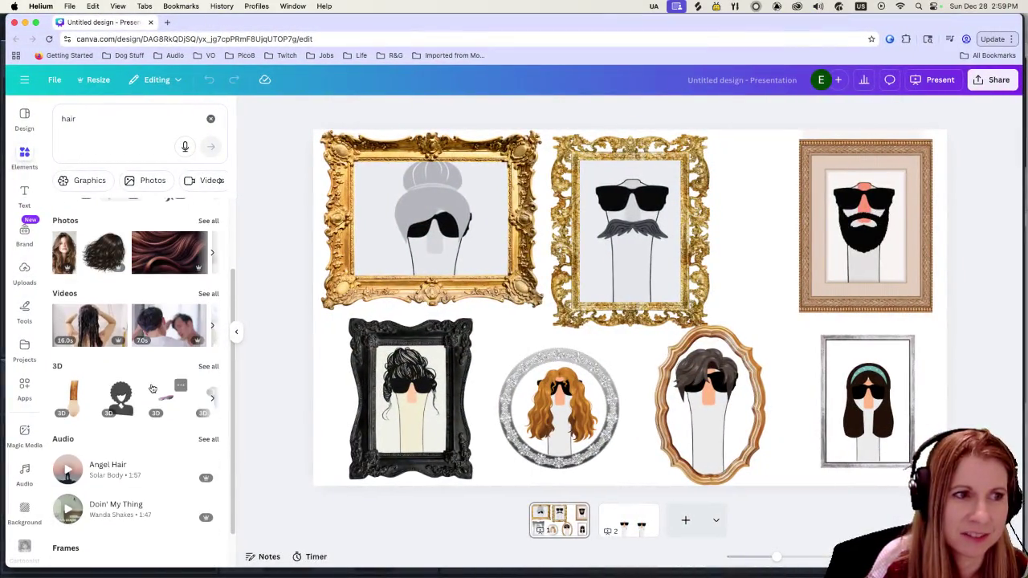
scroll(147, 391, "up", 2)
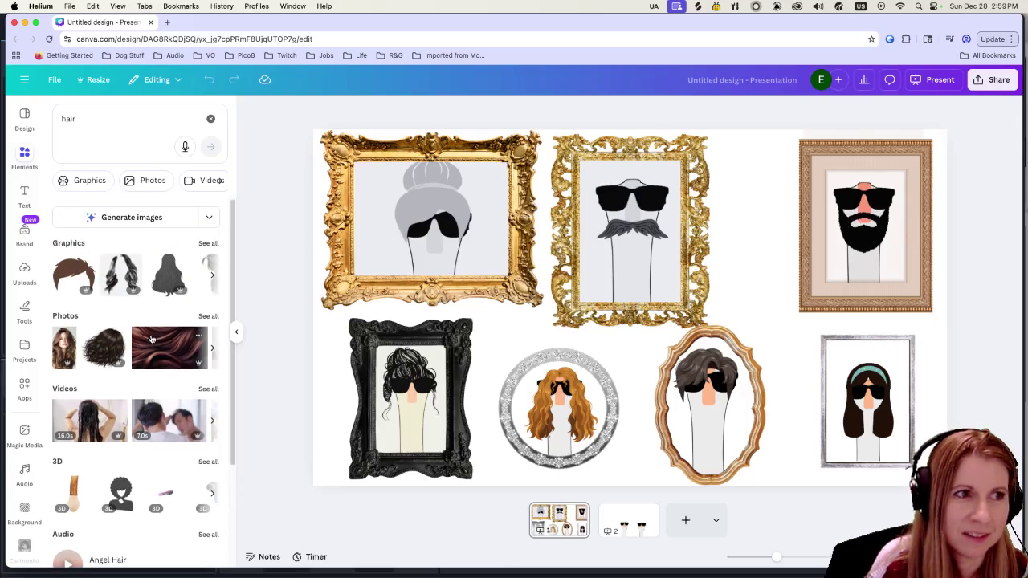
left_click(208, 243)
scroll(159, 356, "down", 1)
scroll(159, 356, "down", 2)
scroll(159, 356, "up", 3)
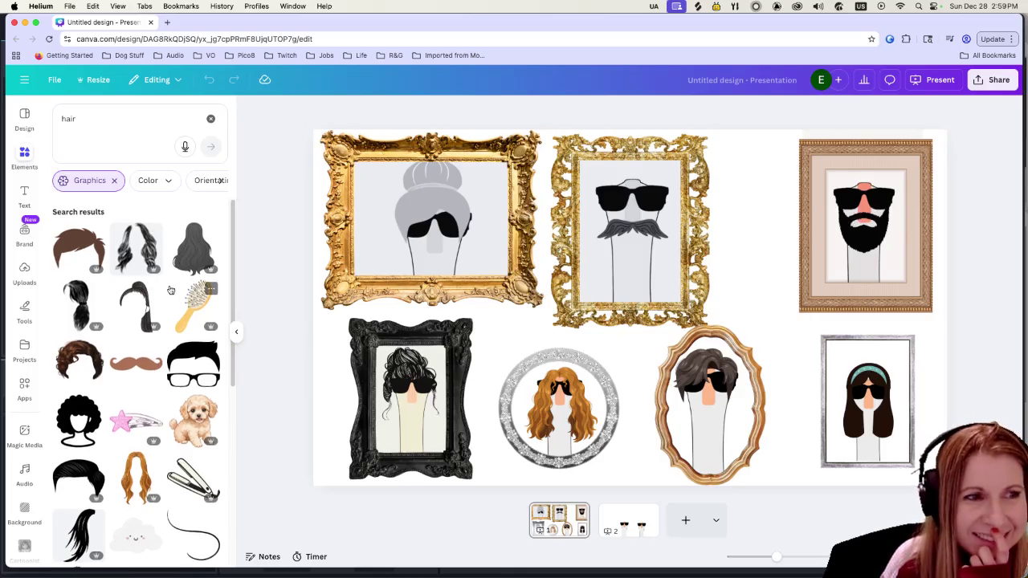
Step: Scroll down through the hair graphics results
scroll(170, 290, "down", 2)
scroll(185, 293, "down", 2)
scroll(201, 296, "down", 1)
mouse_move(193, 392)
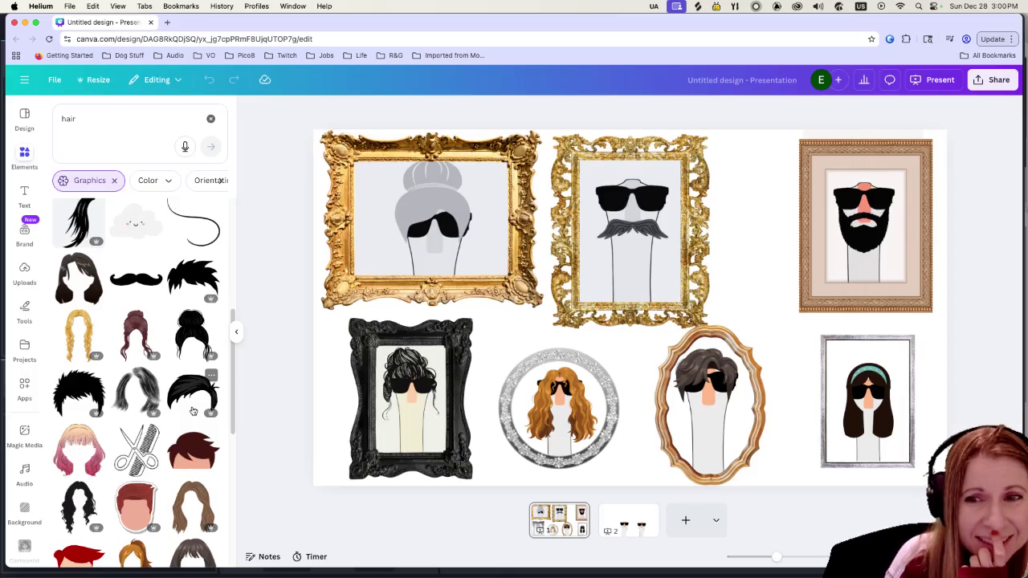
scroll(193, 411, "down", 3)
scroll(176, 406, "down", 2)
scroll(171, 406, "down", 2)
scroll(161, 394, "down", 2)
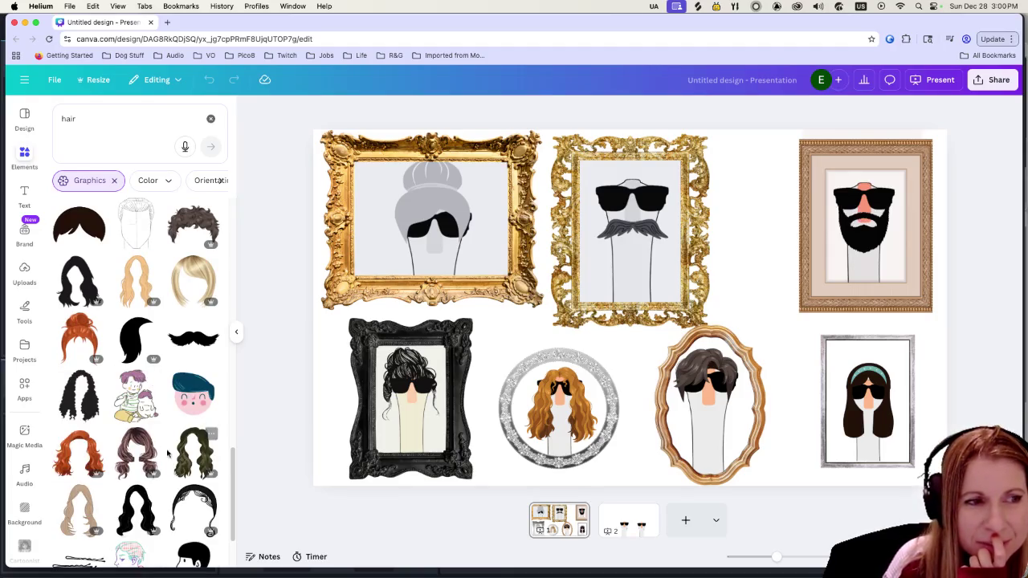
scroll(108, 322, "down", 1)
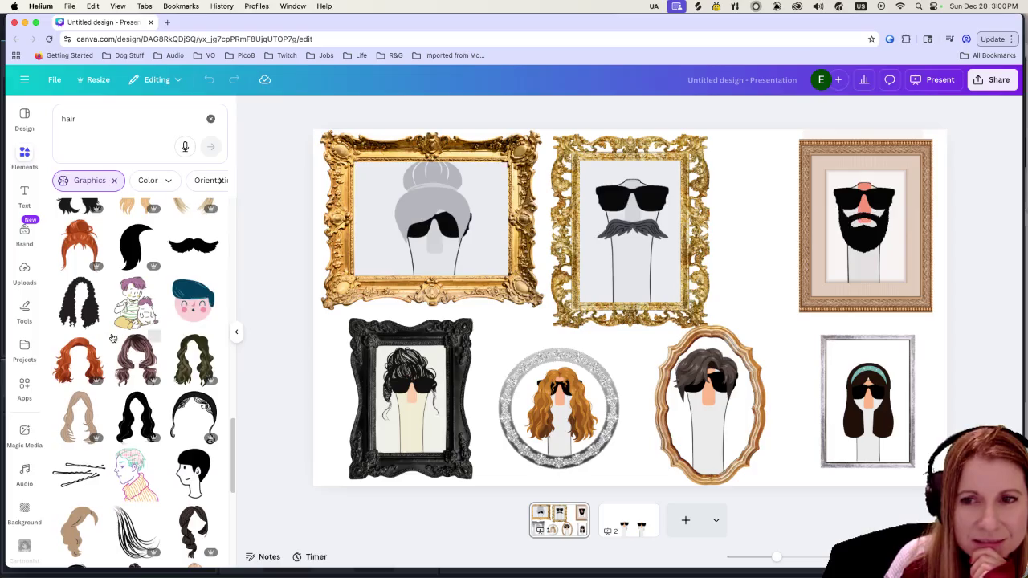
scroll(109, 329, "down", 1)
scroll(113, 341, "down", 1)
scroll(112, 339, "down", 1)
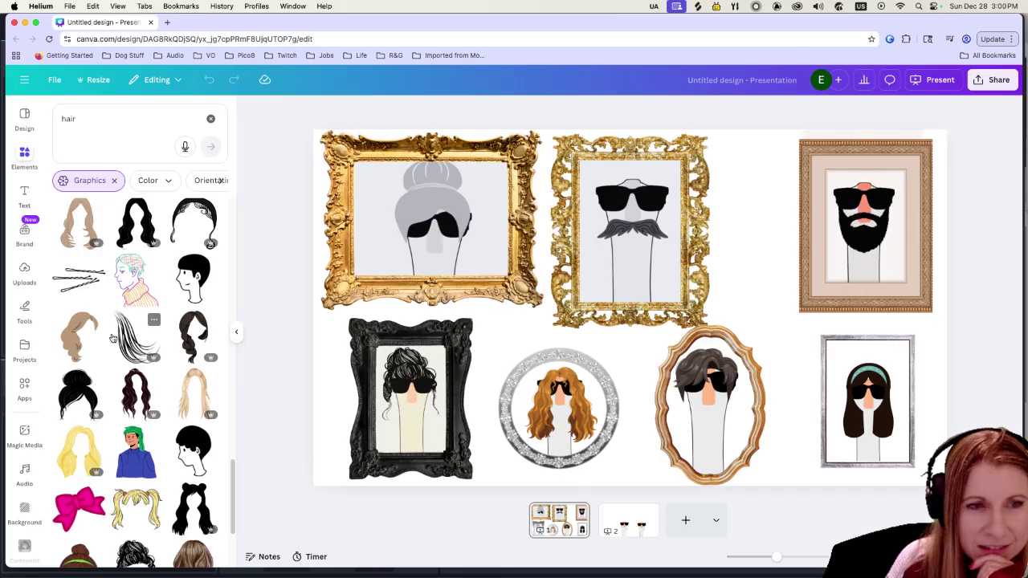
scroll(113, 338, "down", 2)
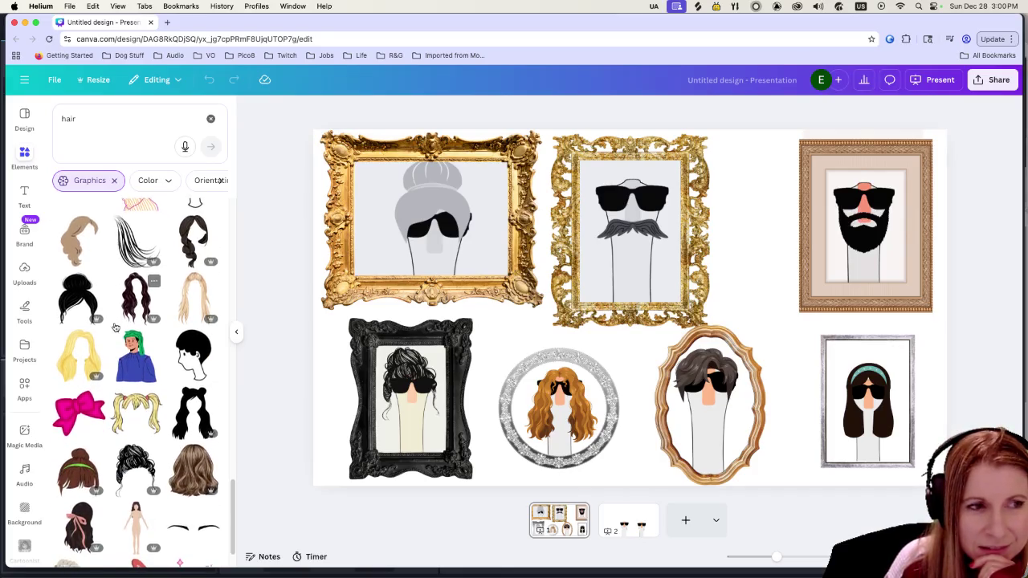
scroll(104, 346, "down", 5)
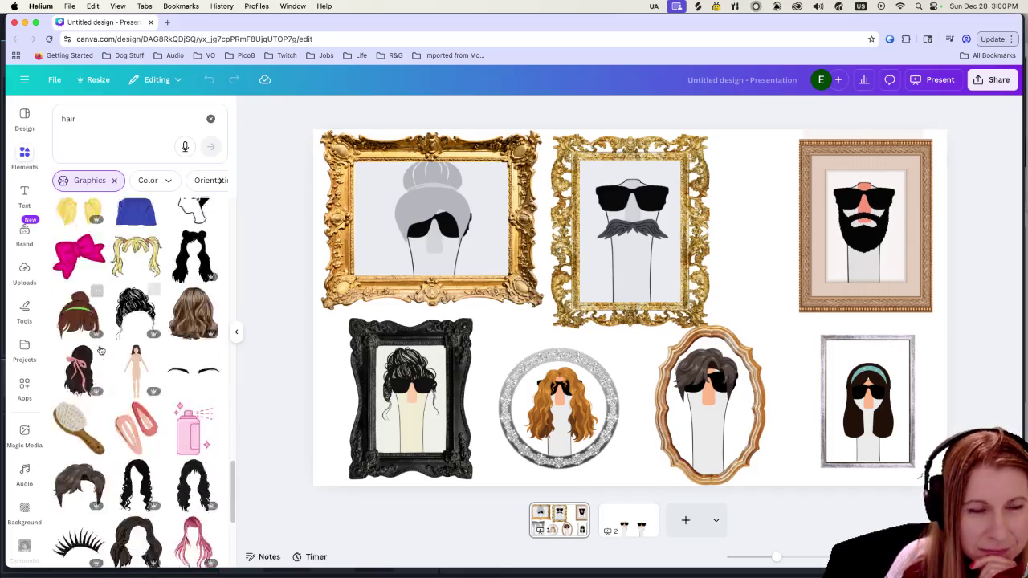
scroll(101, 349, "down", 5)
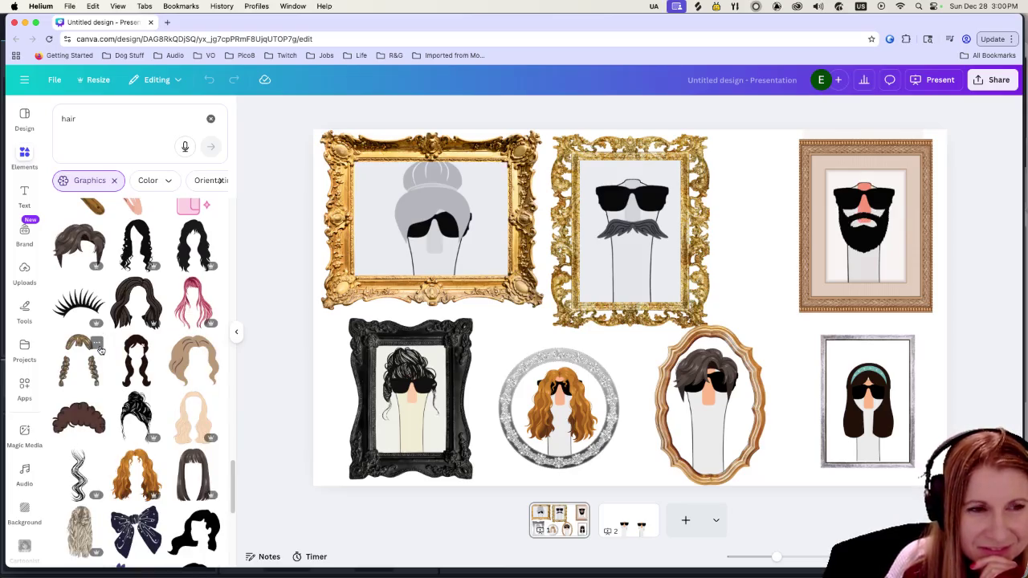
scroll(113, 350, "down", 5)
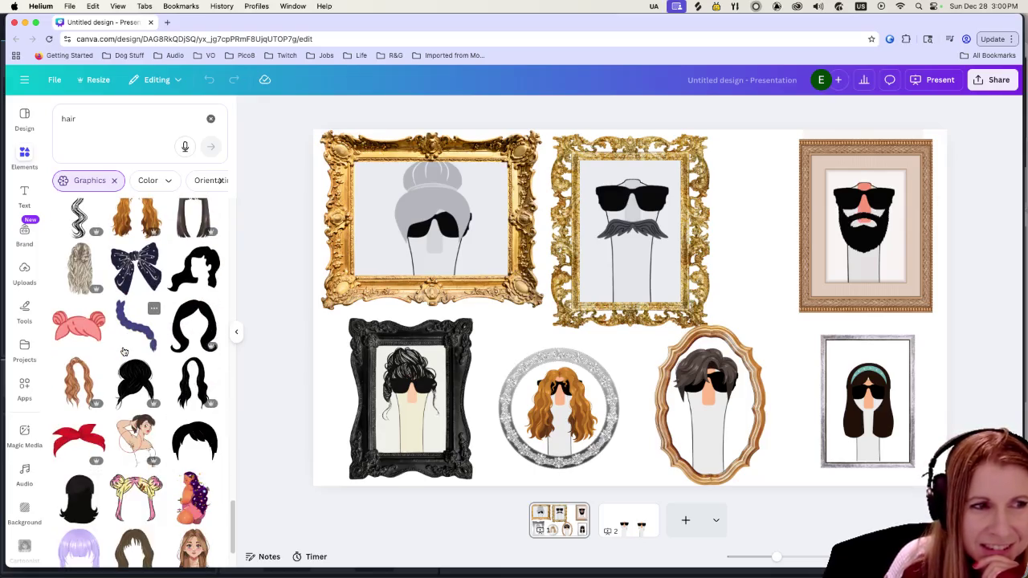
scroll(125, 351, "down", 3)
scroll(125, 352, "down", 2)
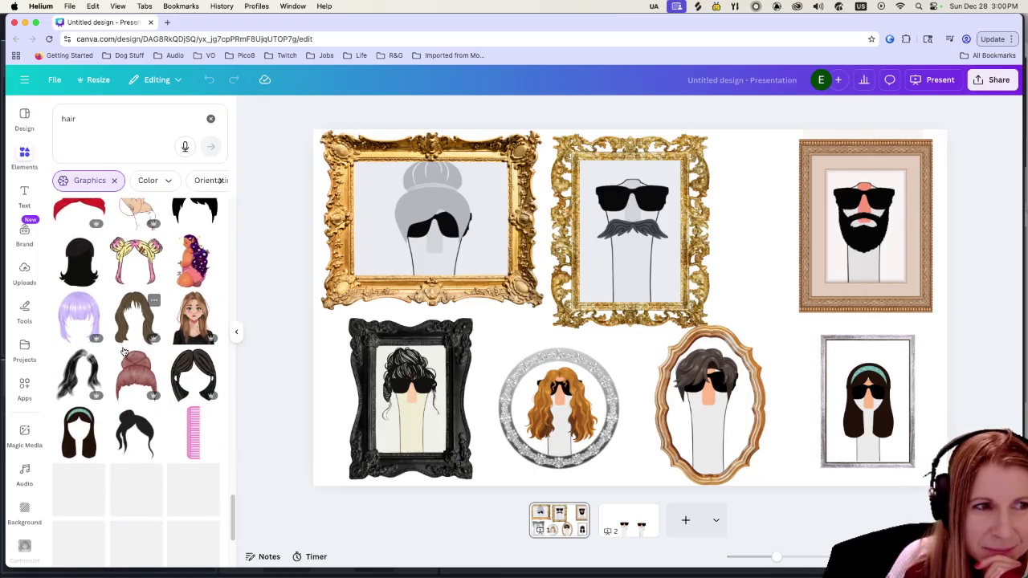
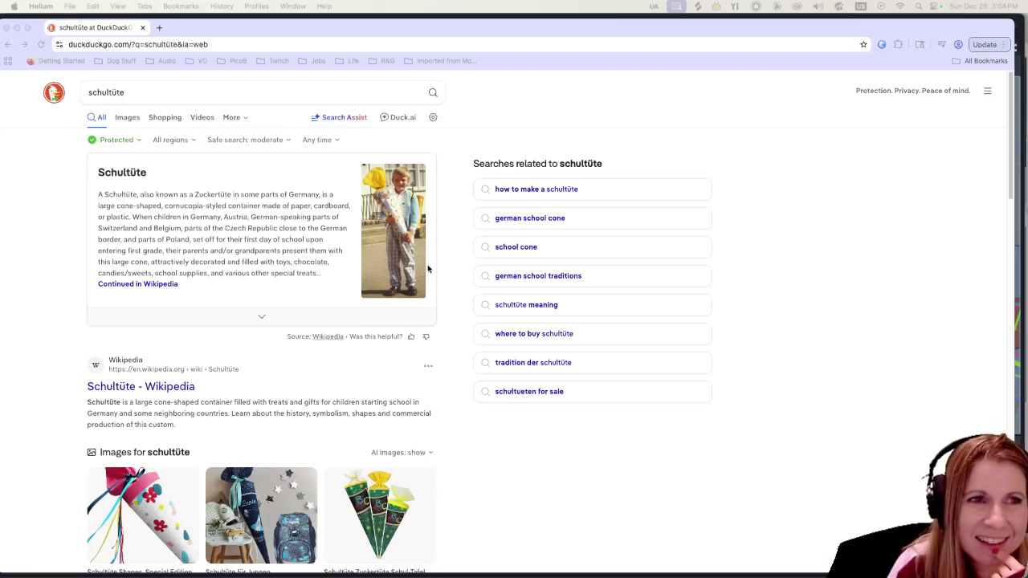
Step: Look over the DuckDuckGo 'schultüte' results and open the 'Schultüte - Wikipedia' result
scroll(395, 337, "down", 2)
scroll(394, 335, "down", 3)
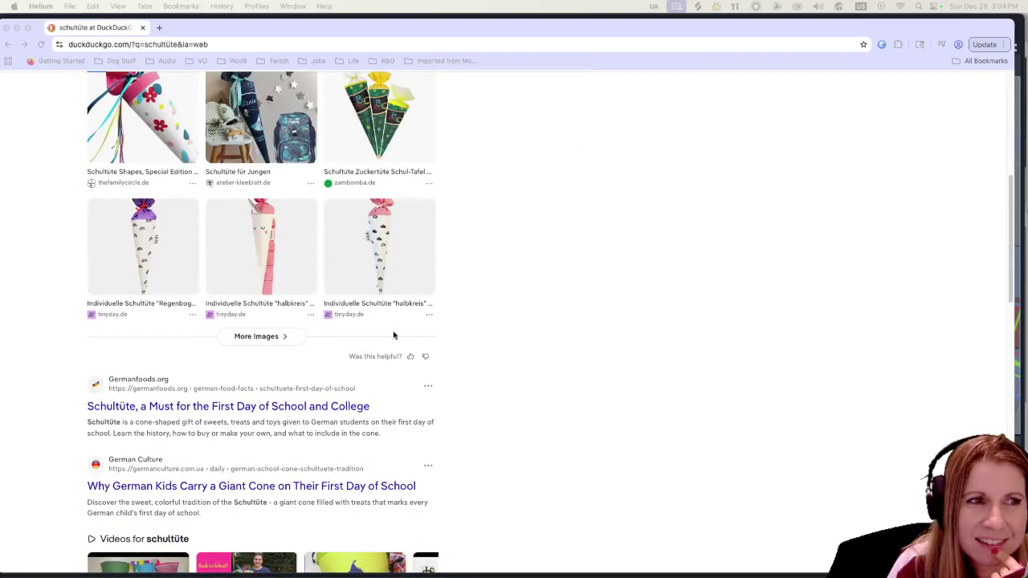
scroll(392, 337, "down", 4)
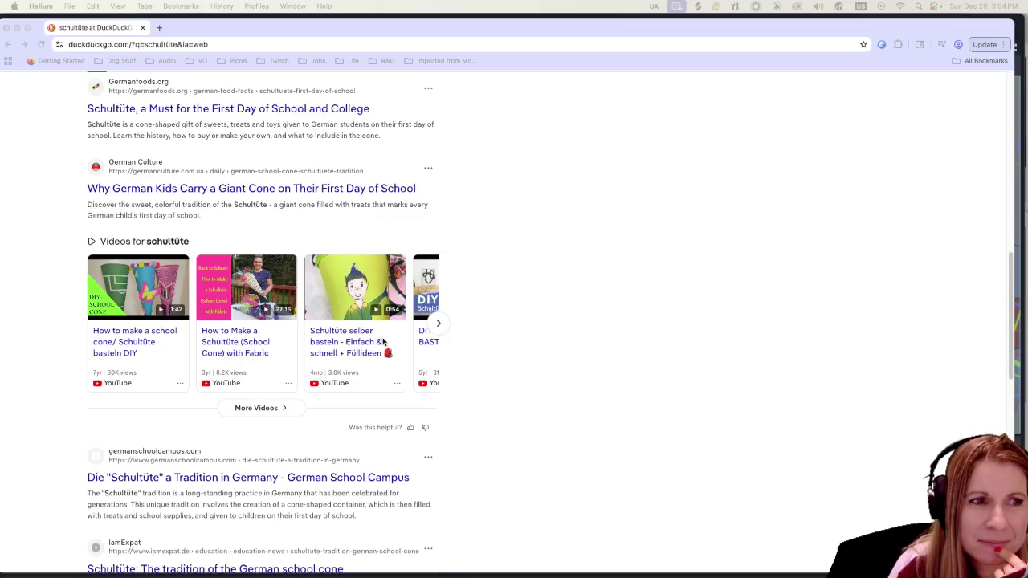
scroll(367, 353, "down", 4)
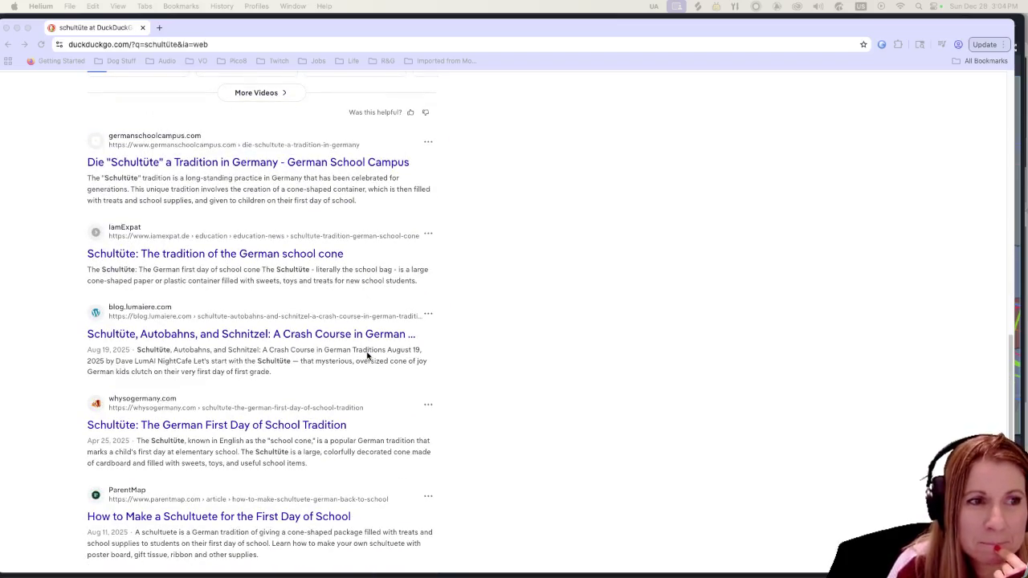
scroll(367, 353, "up", 4)
scroll(369, 350, "up", 6)
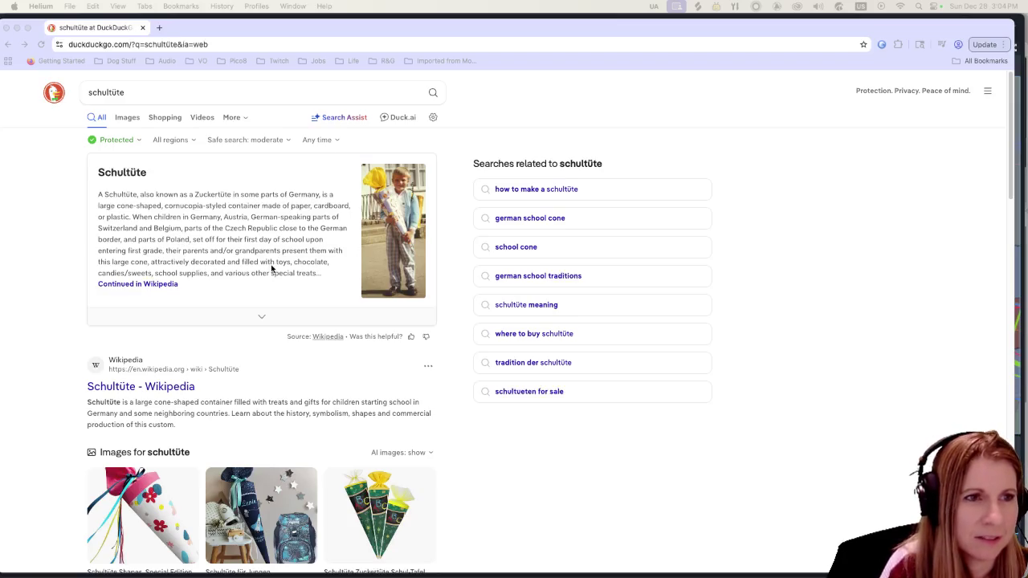
scroll(167, 277, "down", 3)
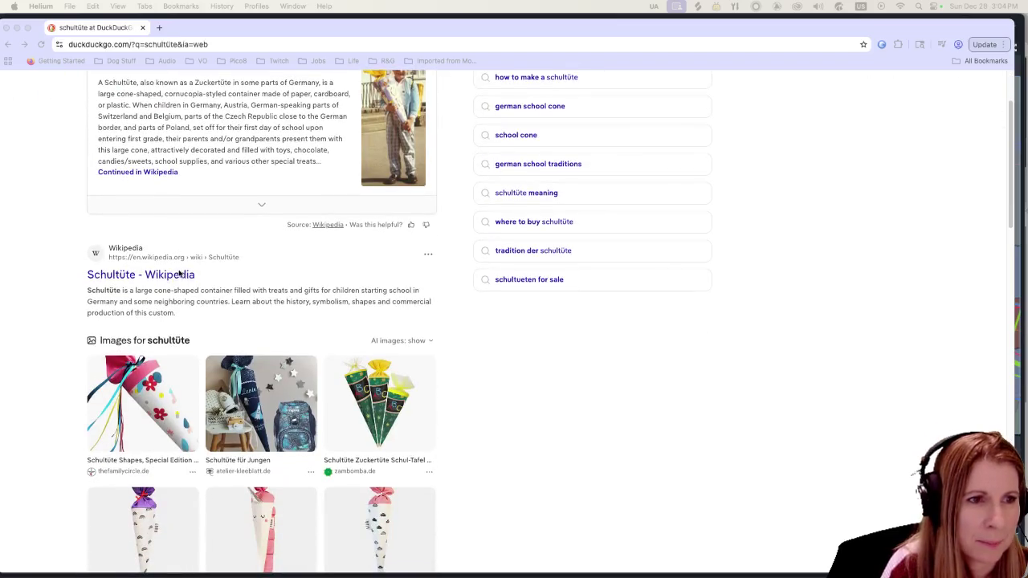
left_click(160, 274)
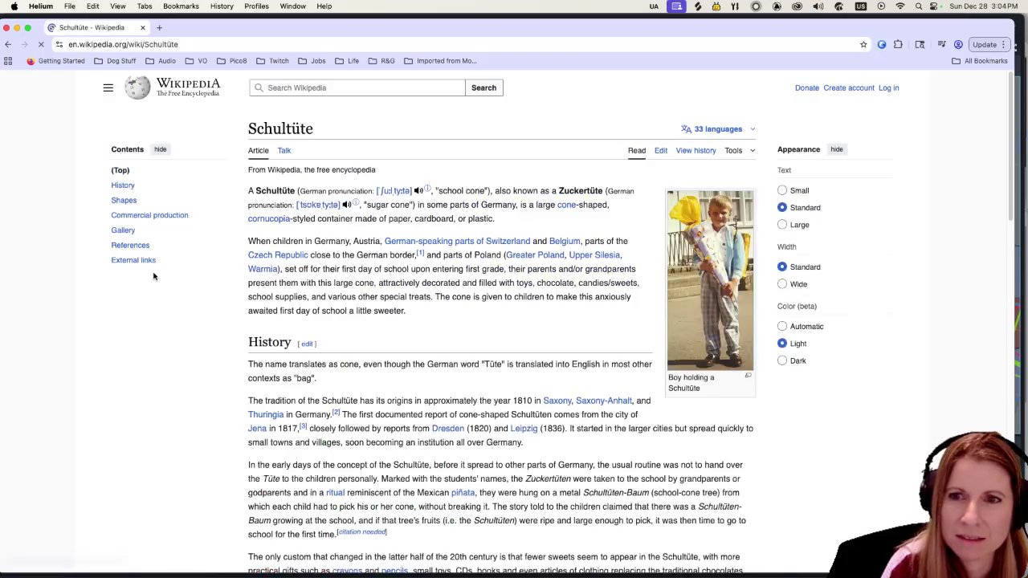
scroll(387, 352, "down", 5)
scroll(393, 354, "down", 3)
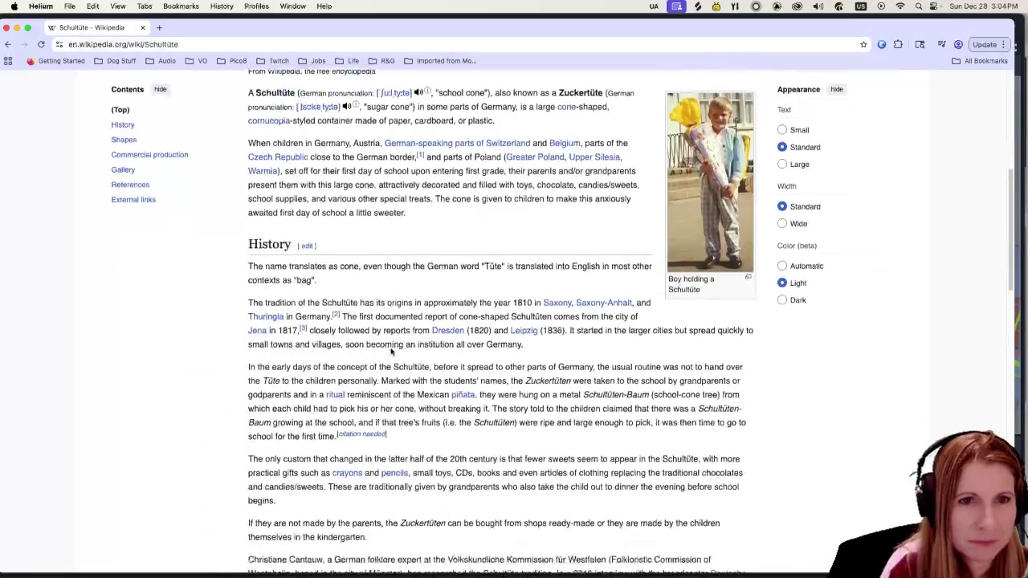
scroll(397, 361, "down", 5)
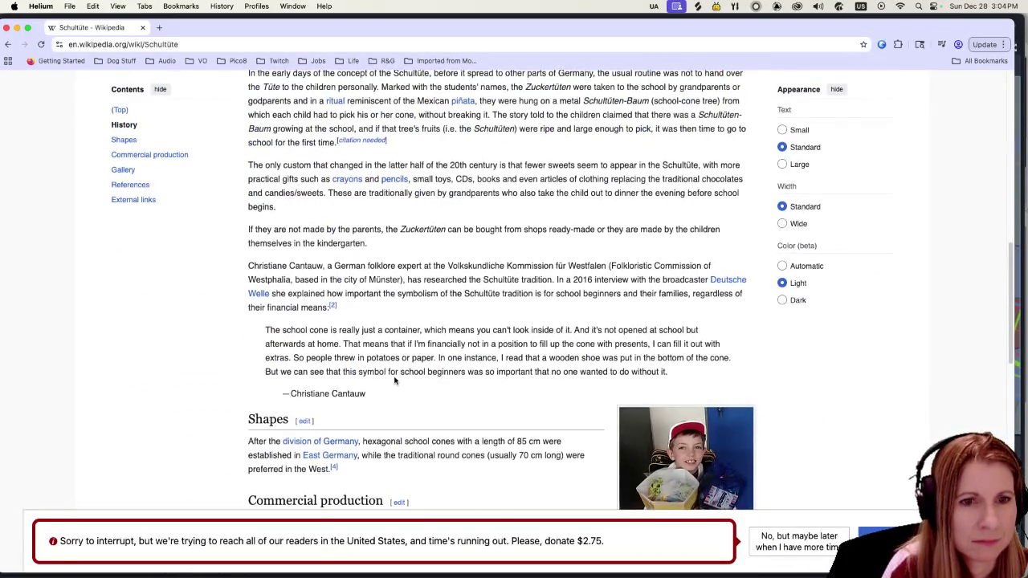
scroll(390, 381, "down", 5)
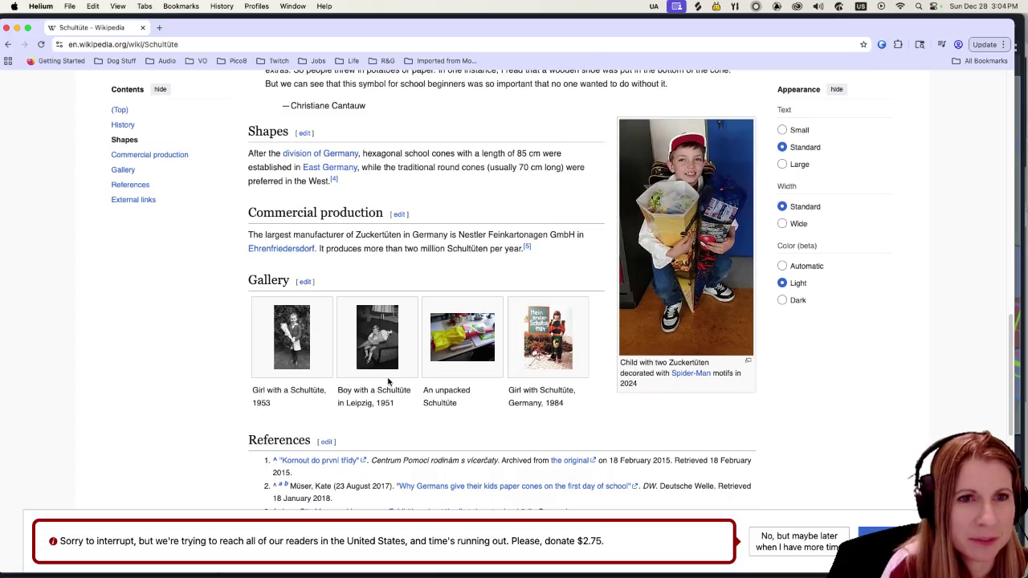
scroll(388, 381, "down", 3)
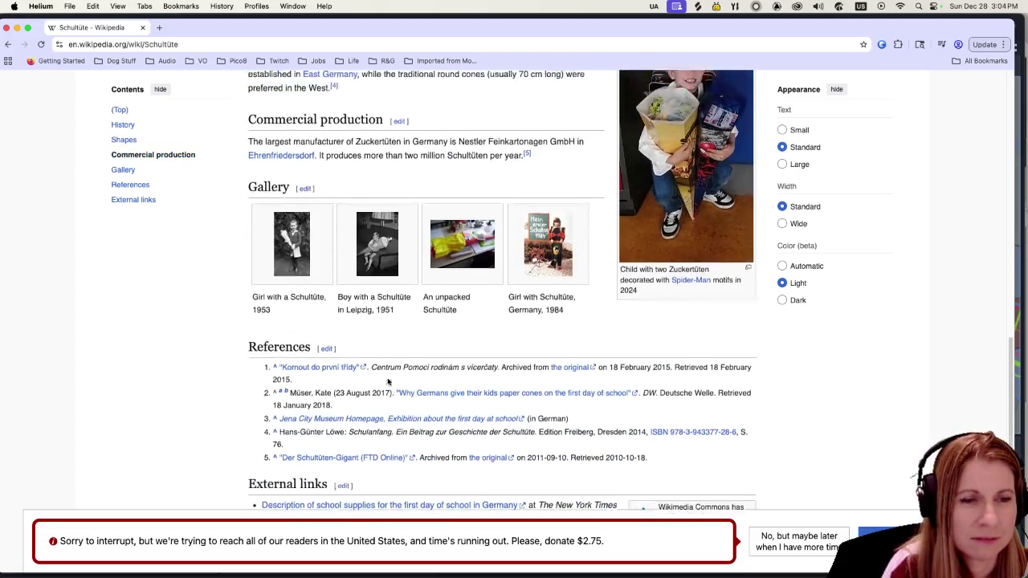
scroll(388, 382, "up", 3)
scroll(388, 384, "up", 2)
scroll(388, 383, "up", 1)
scroll(388, 383, "up", 1)
scroll(388, 382, "up", 1)
scroll(386, 382, "up", 1)
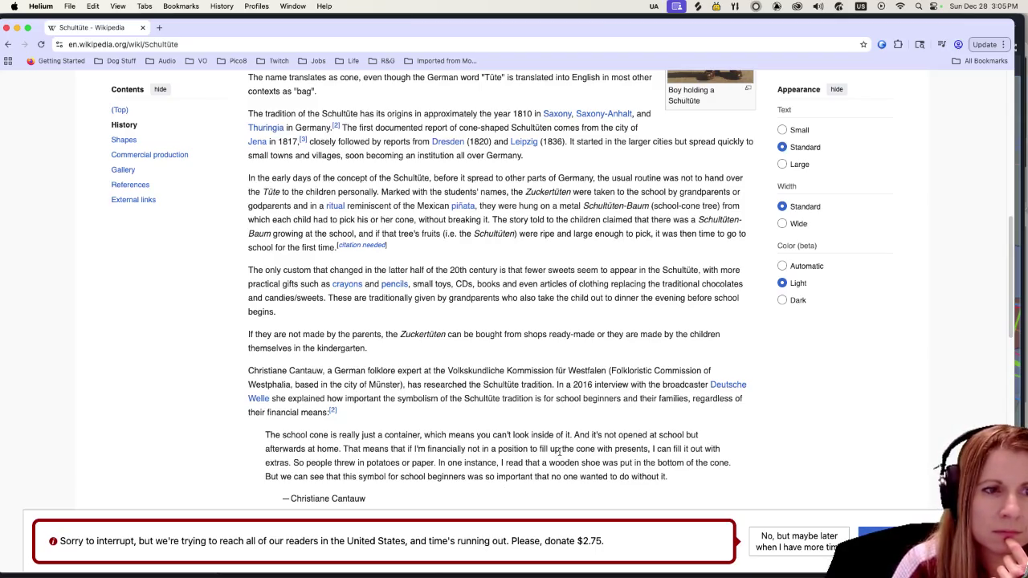
scroll(538, 430, "down", 3)
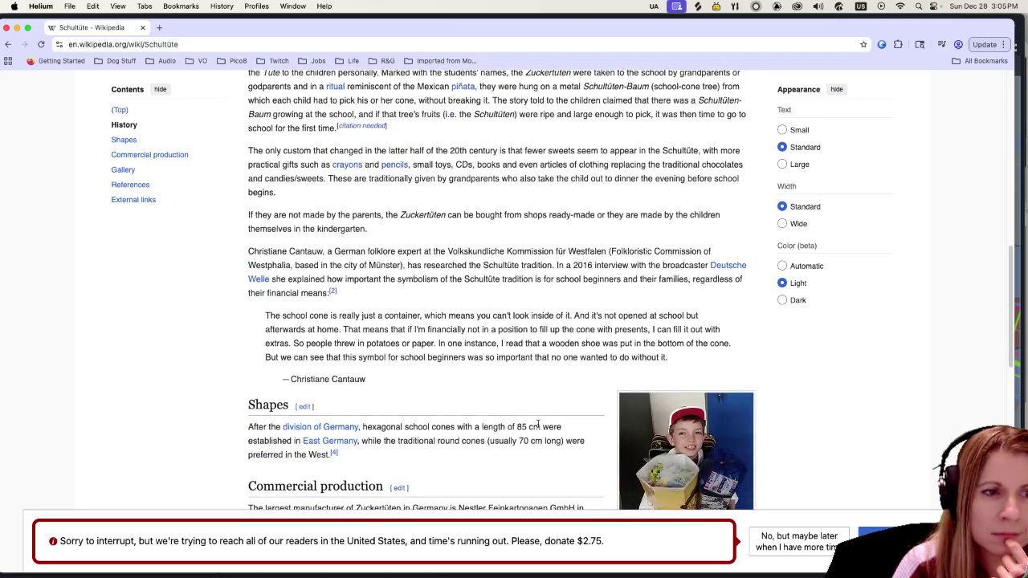
scroll(538, 426, "down", 1)
scroll(537, 424, "down", 2)
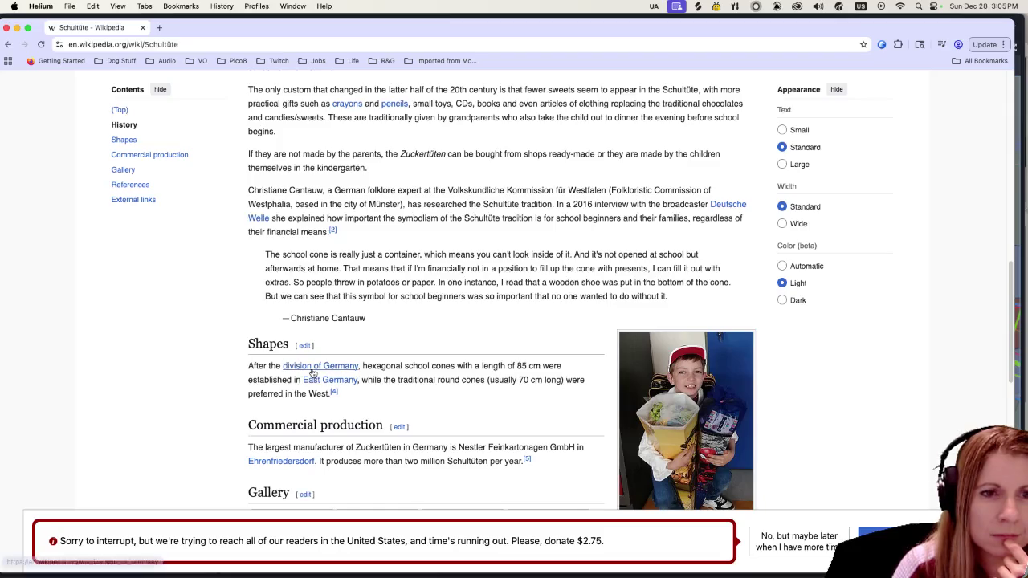
scroll(215, 351, "down", 2)
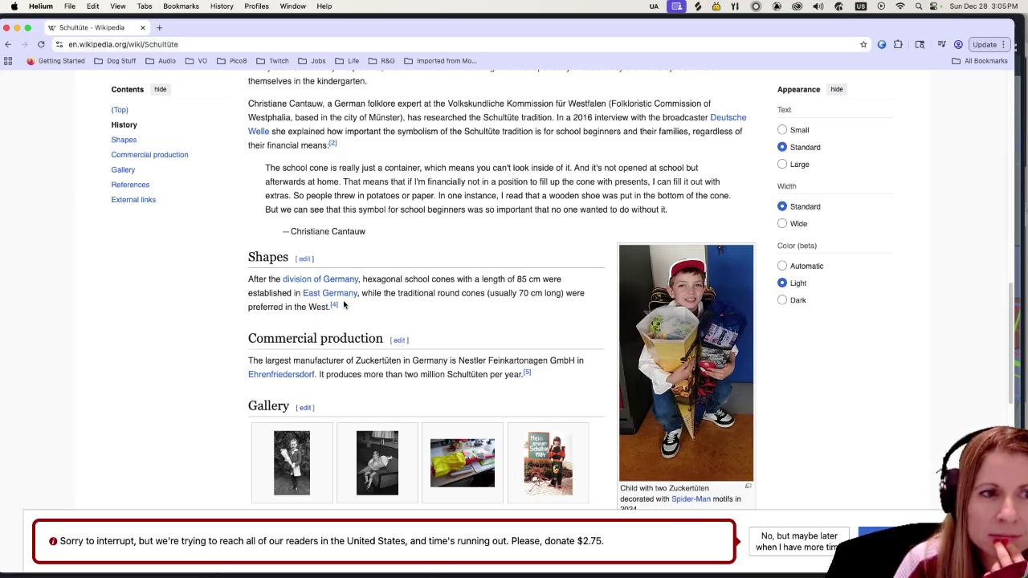
scroll(344, 306, "down", 5)
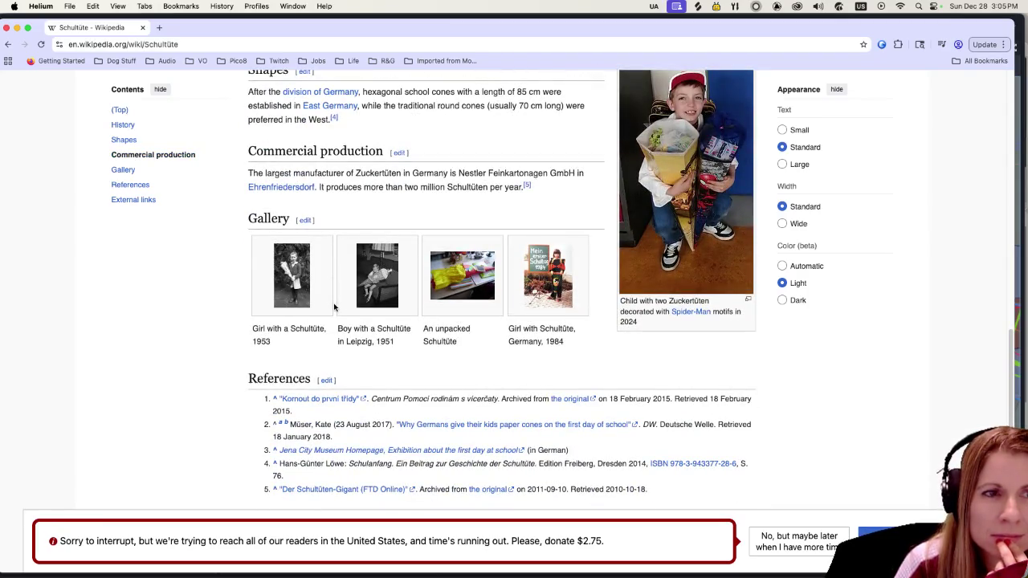
left_click(384, 293)
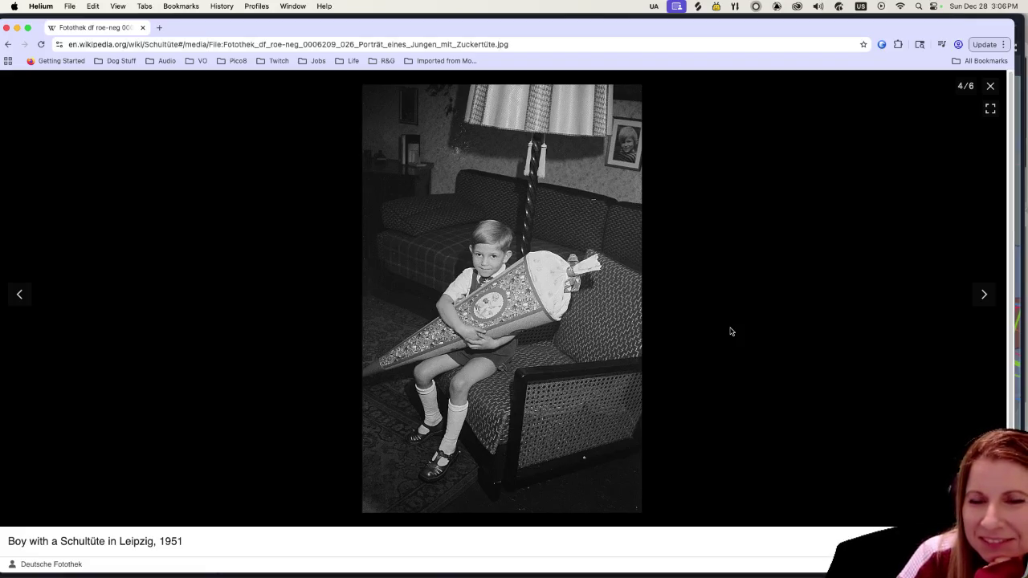
Step: Page through the Schultüte gallery to the 1951 photo of a boy, then close the viewer
left_click(983, 295)
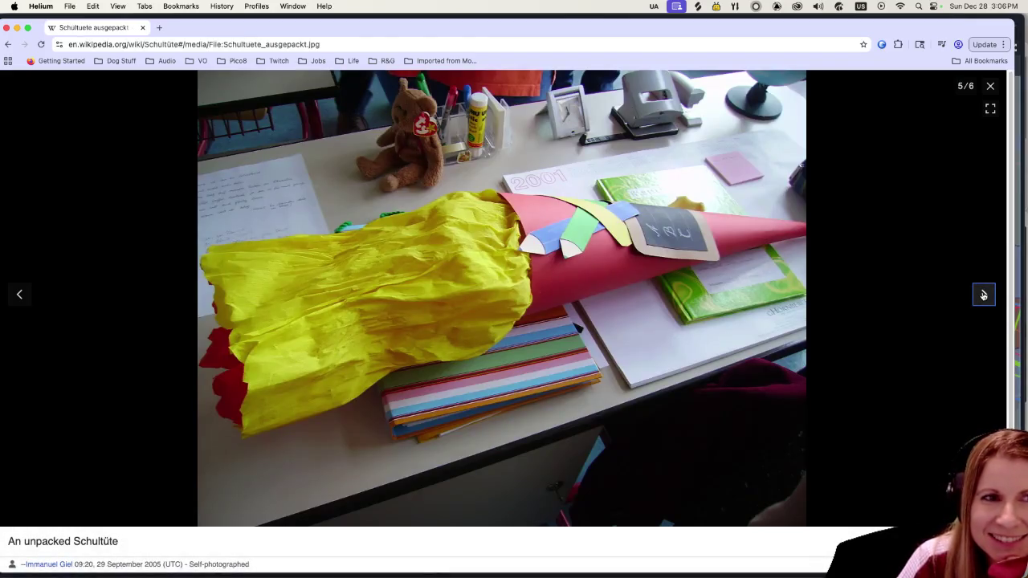
left_click(983, 295)
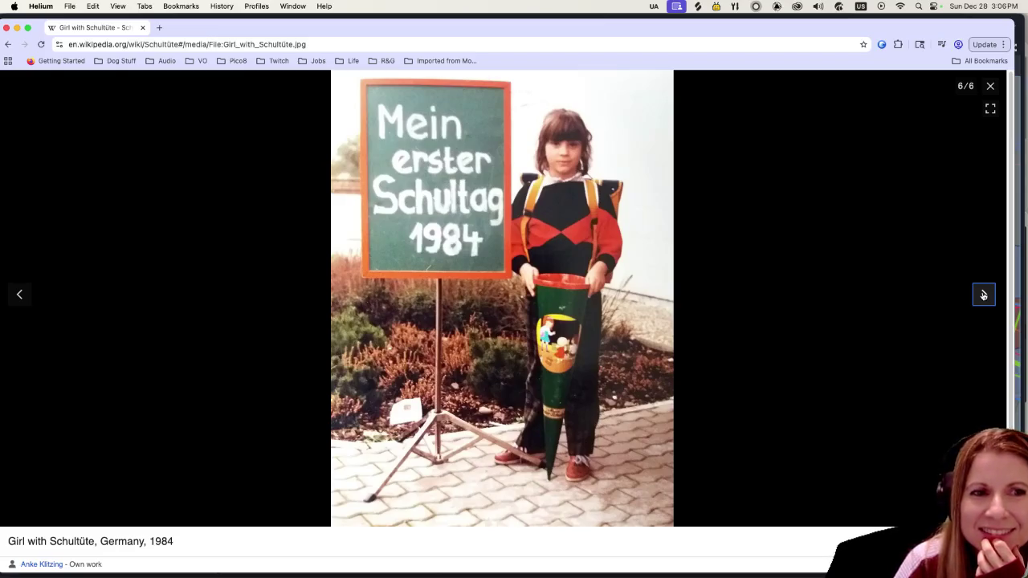
left_click(983, 296)
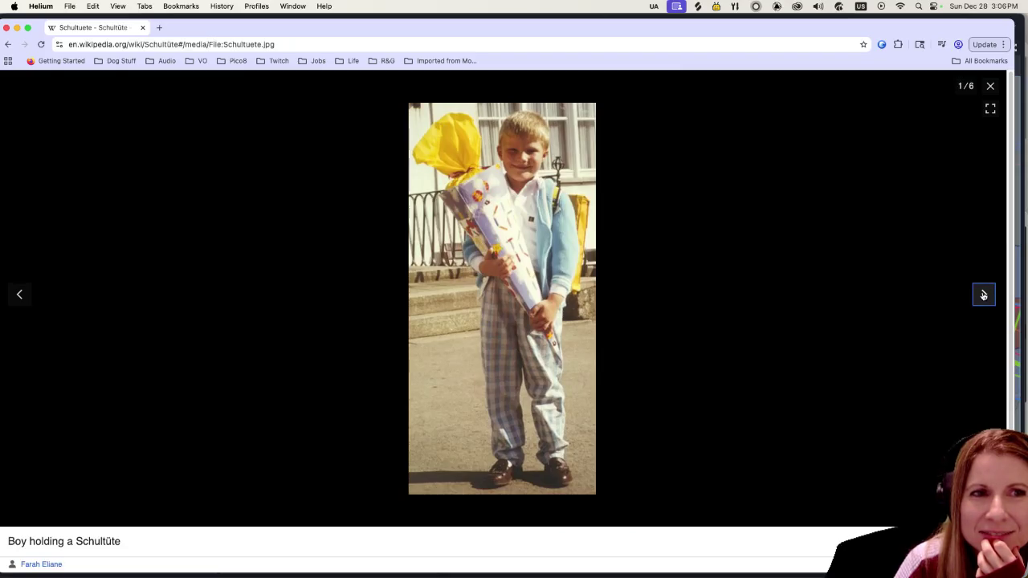
left_click(983, 296)
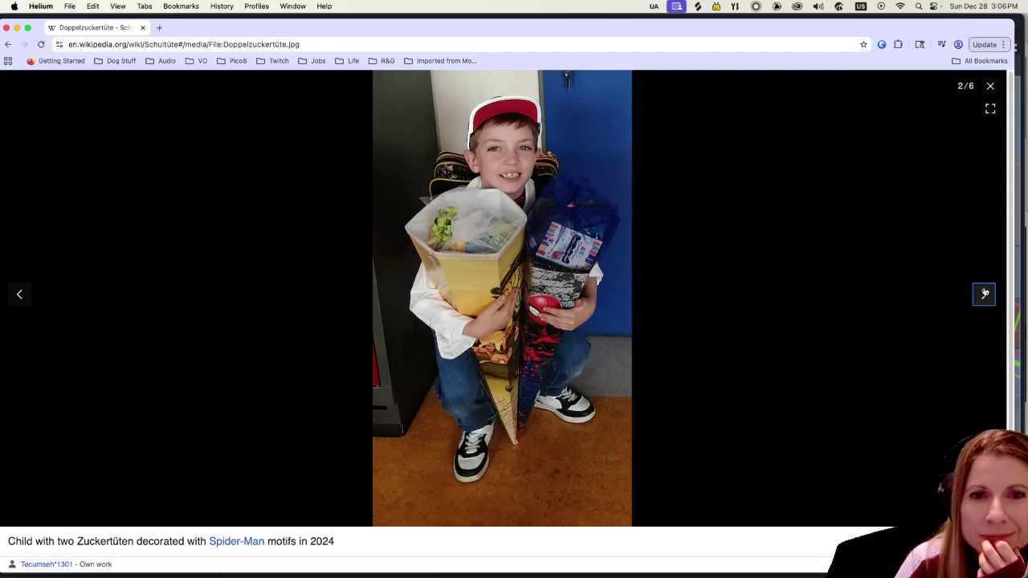
left_click(985, 293)
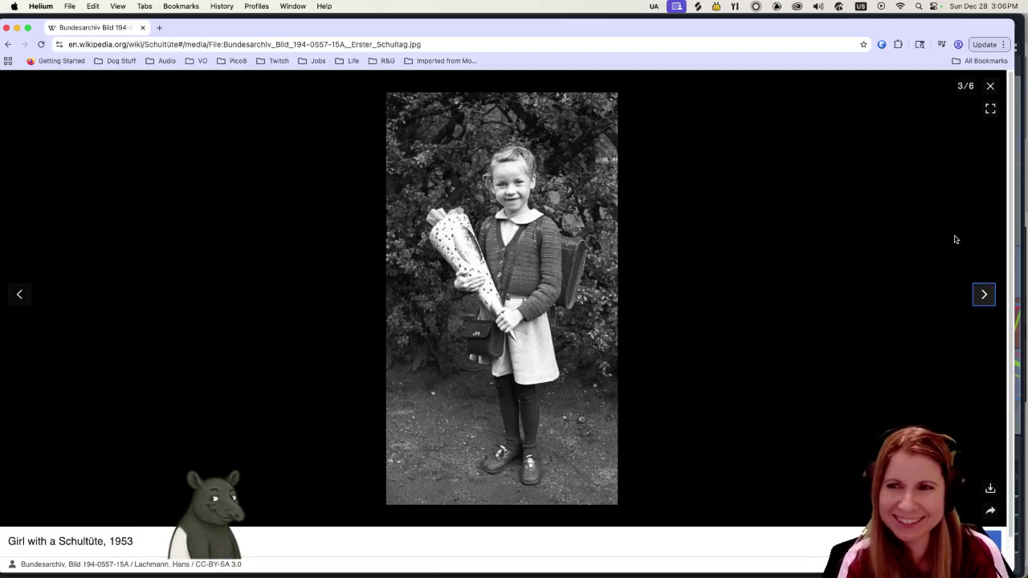
left_click(981, 296)
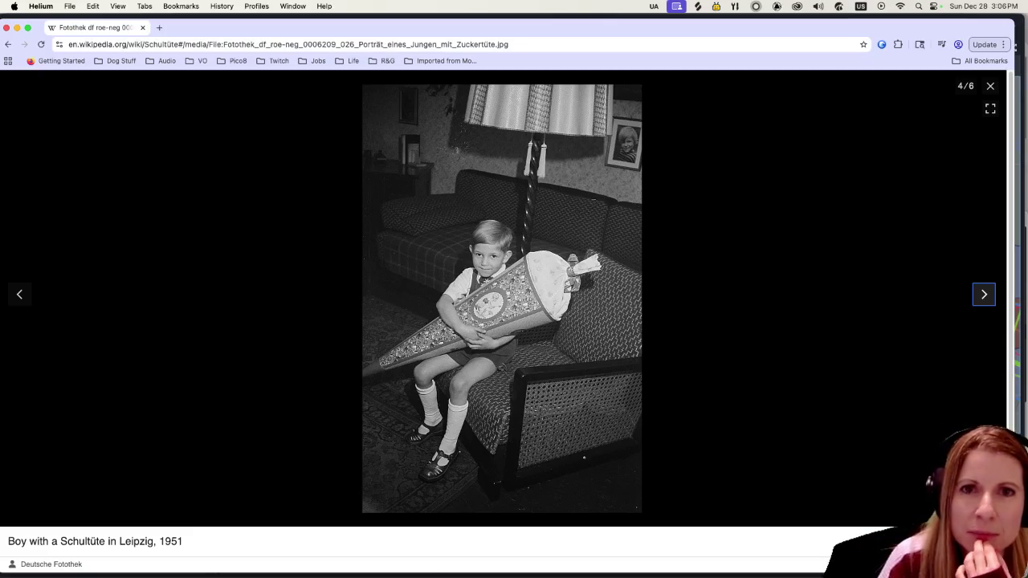
left_click(990, 85)
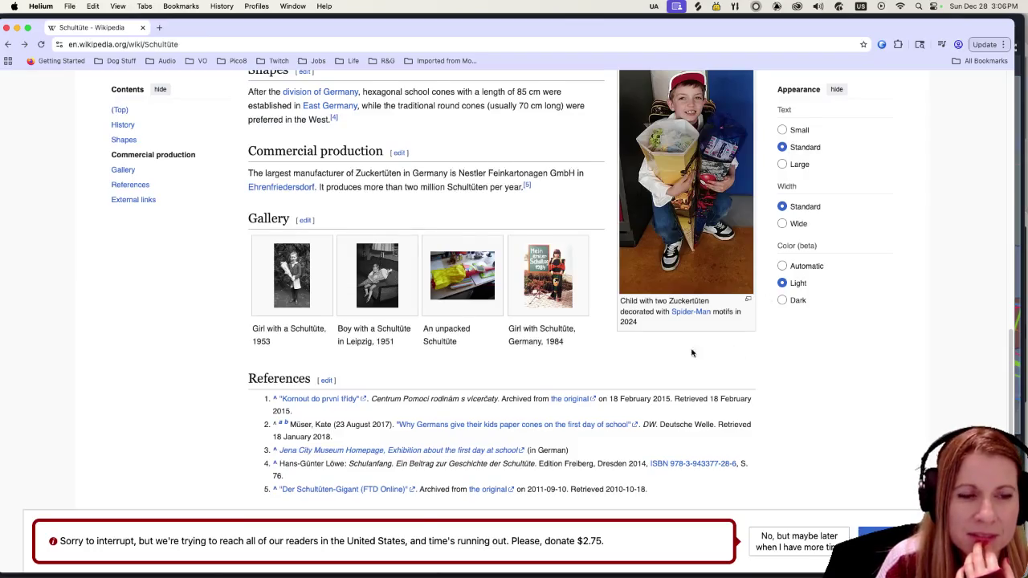
Step: Skim the Schultüte article, then go back to the DuckDuckGo 'schultüte' results
scroll(692, 353, "down", 3)
scroll(563, 358, "down", 3)
scroll(522, 362, "up", 5)
scroll(483, 367, "up", 7)
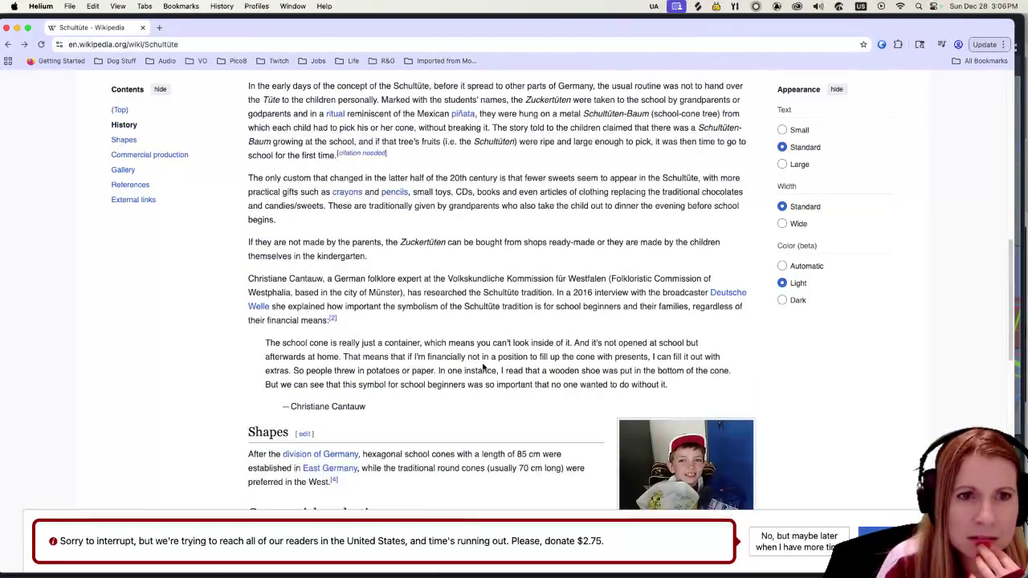
scroll(473, 361, "up", 10)
scroll(466, 354, "up", 3)
scroll(450, 341, "down", 5)
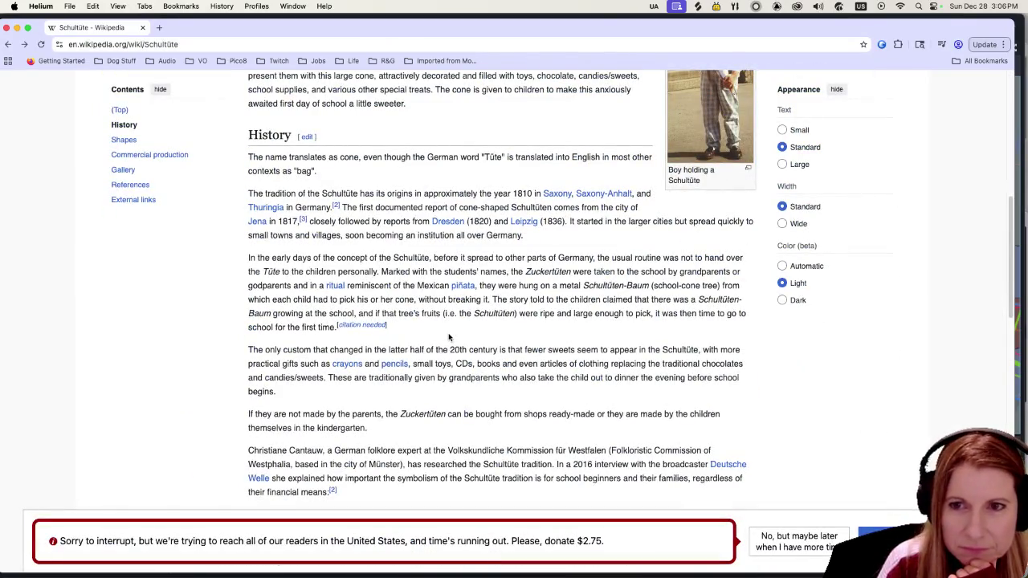
scroll(447, 333, "up", 3)
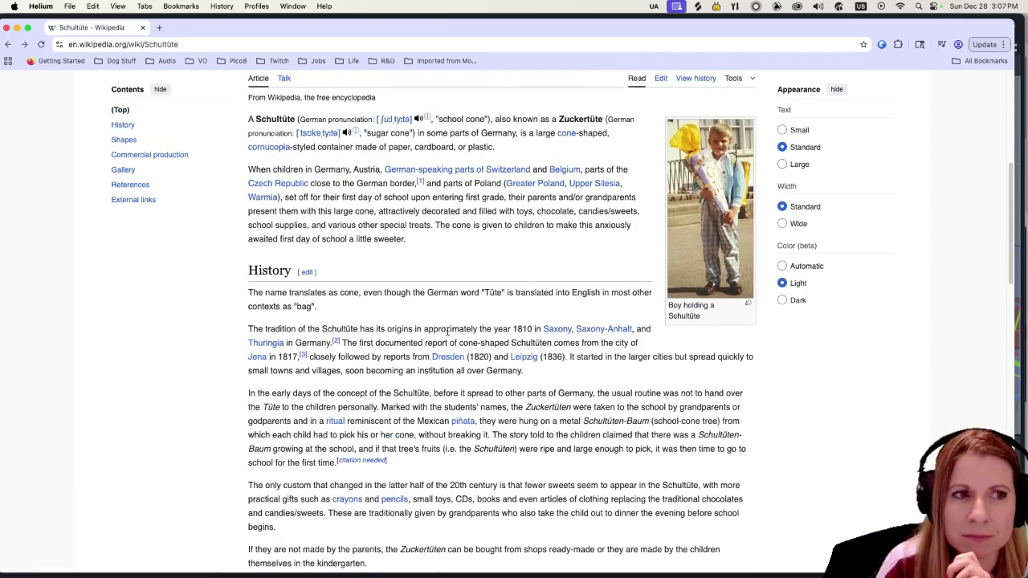
scroll(447, 331, "up", 1)
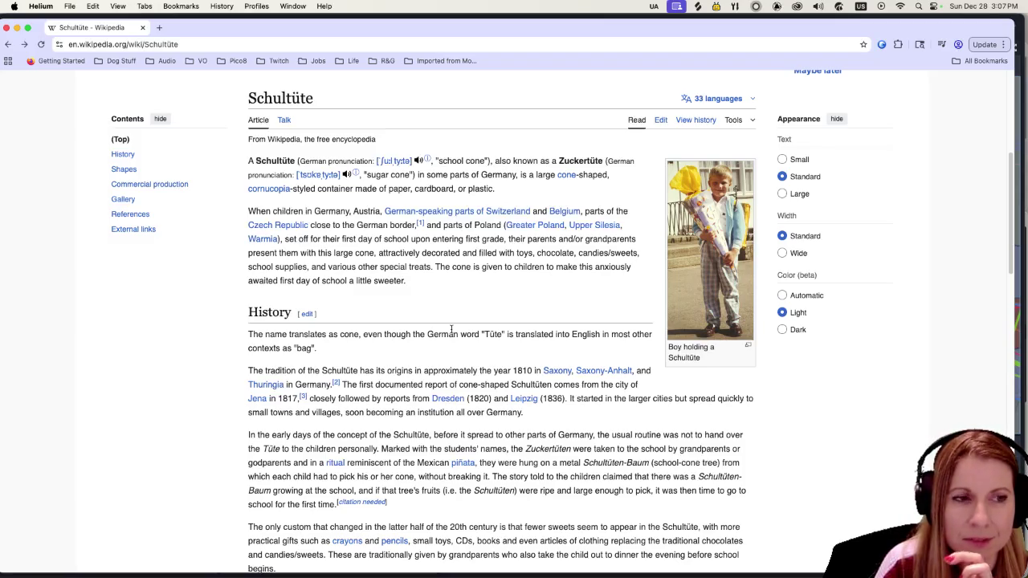
scroll(452, 330, "down", 2)
scroll(448, 330, "up", 5)
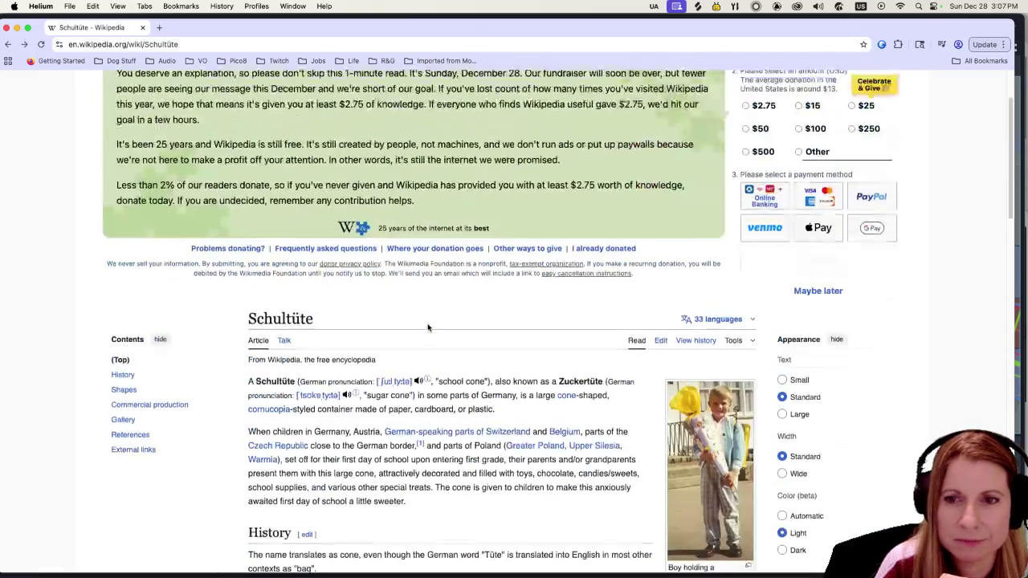
left_click(8, 44)
Step: Advance the 'Videos for schultüte' row three times until 'Schultüte aus Geld falten' comes first
scroll(241, 273, "down", 3)
scroll(293, 315, "down", 3)
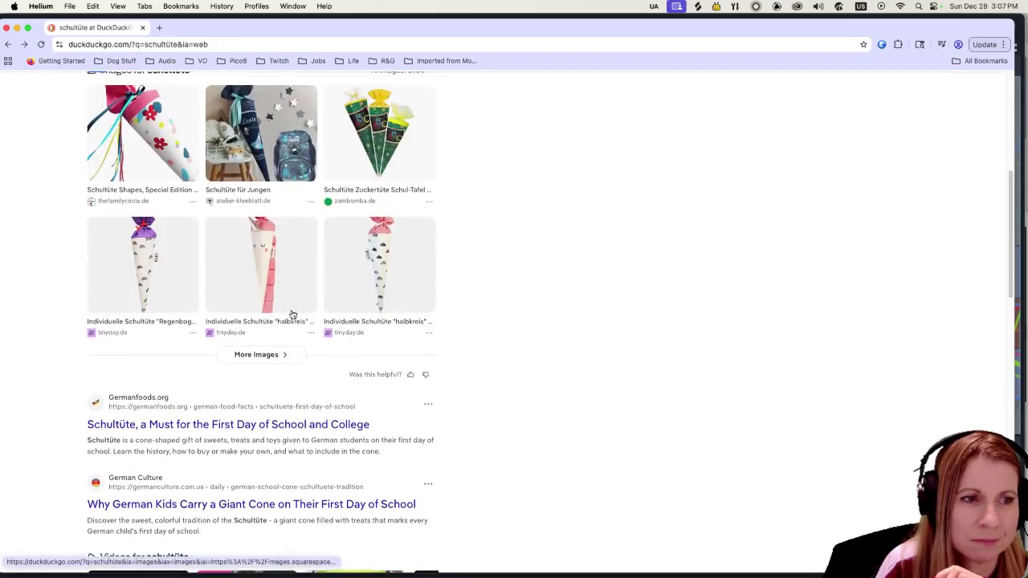
scroll(292, 314, "down", 3)
scroll(292, 314, "down", 2)
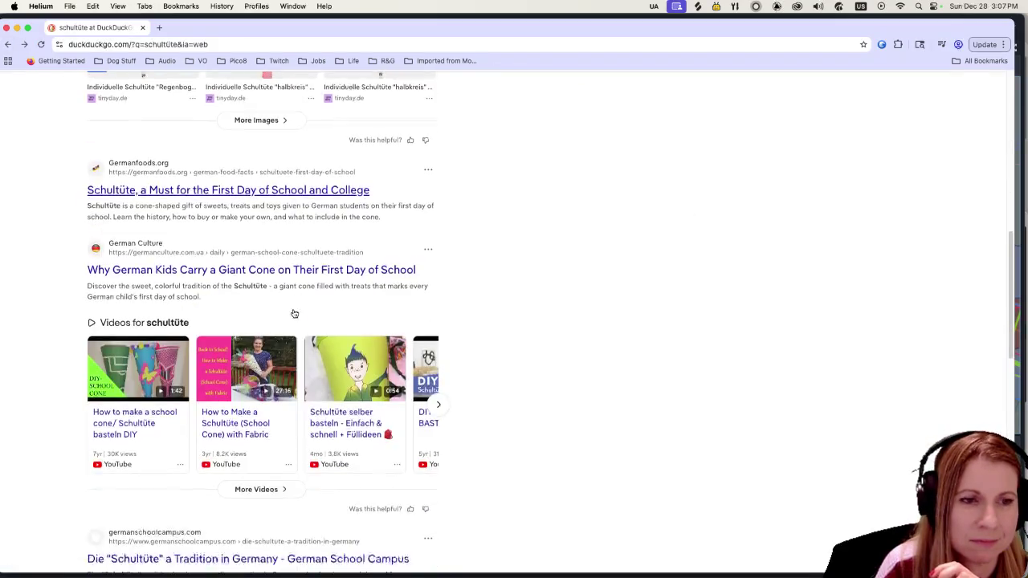
scroll(292, 315, "down", 2)
left_click(439, 302)
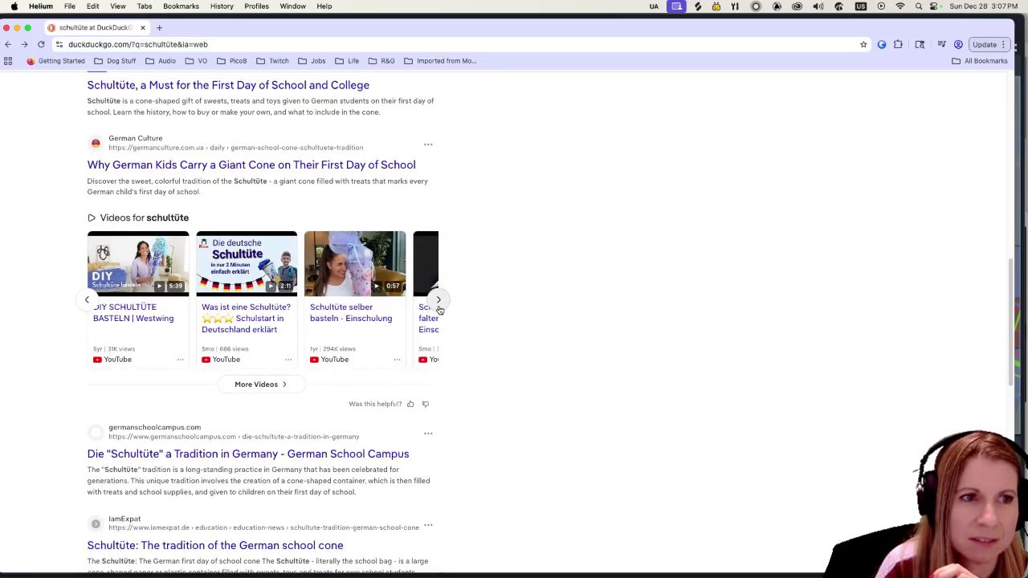
left_click(438, 301)
left_click(439, 302)
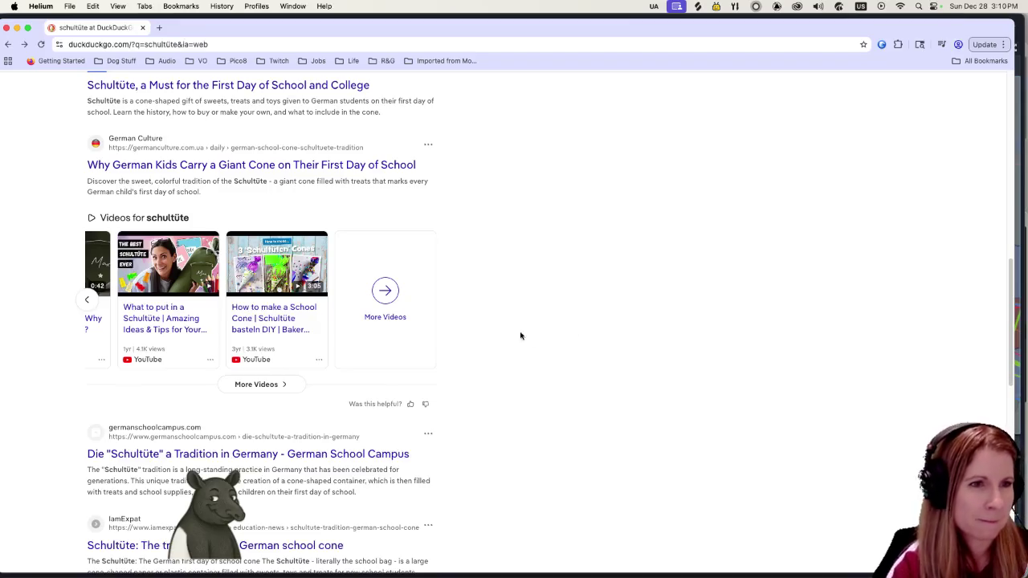
Step: Move the video row back to start at 'How to make a school cone/ Schultüte basteln DIY'
left_click(88, 300)
left_click(87, 300)
left_click(87, 300)
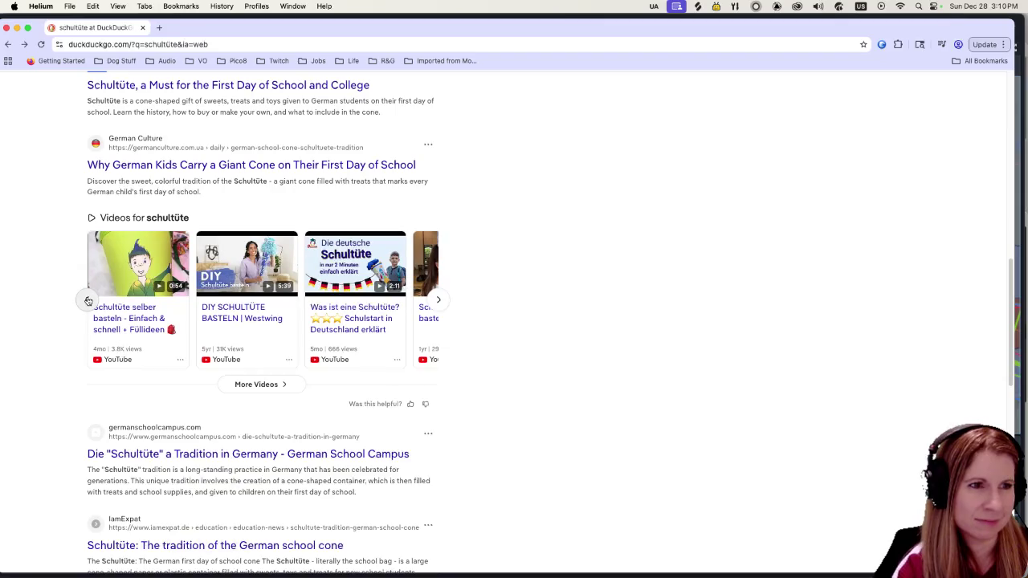
left_click(88, 299)
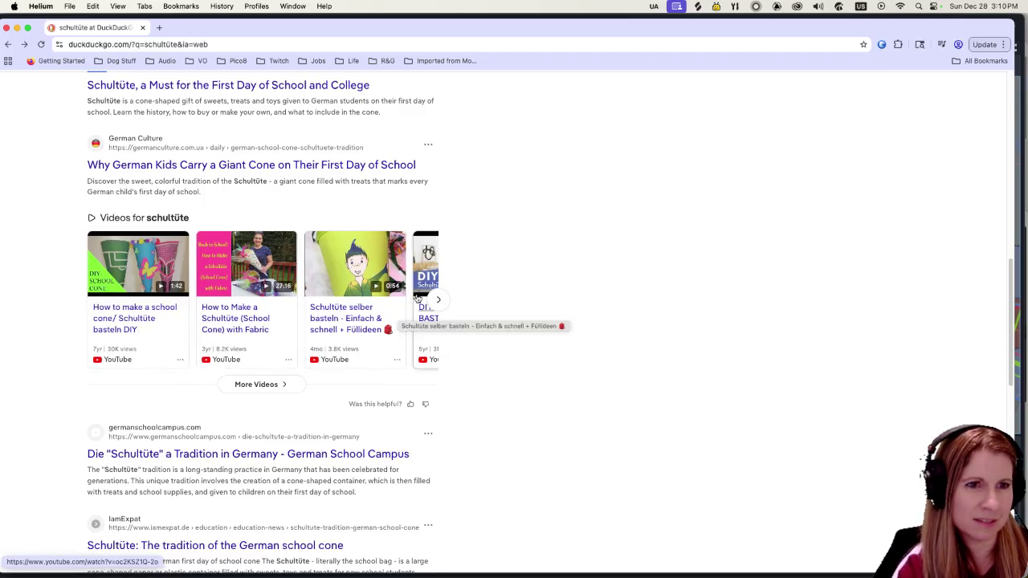
scroll(416, 299, "up", 3)
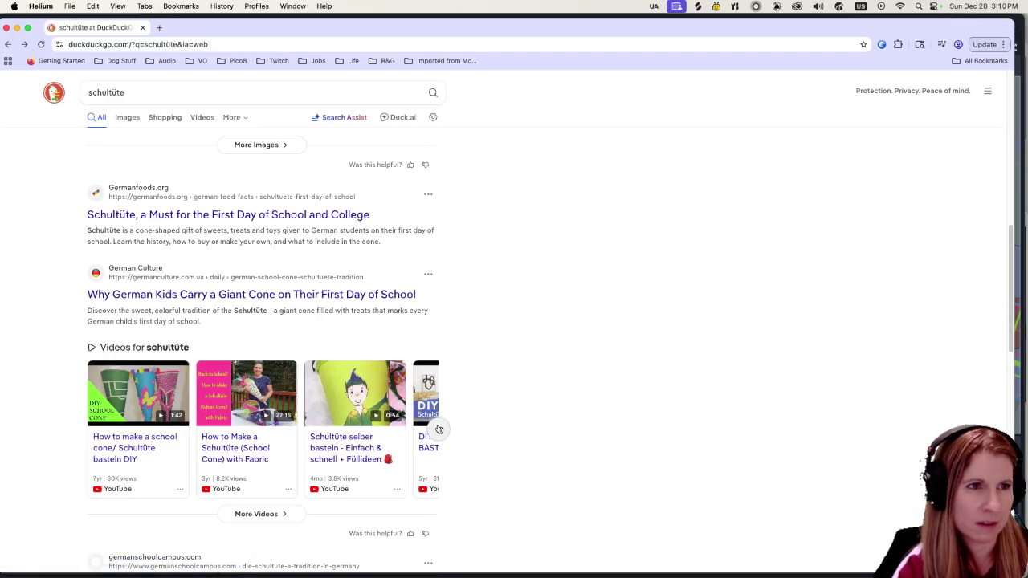
Step: In video-only results, play 'What to put in a Schultüte | Amazing Ideas & Tips' fullscreen
left_click(201, 117)
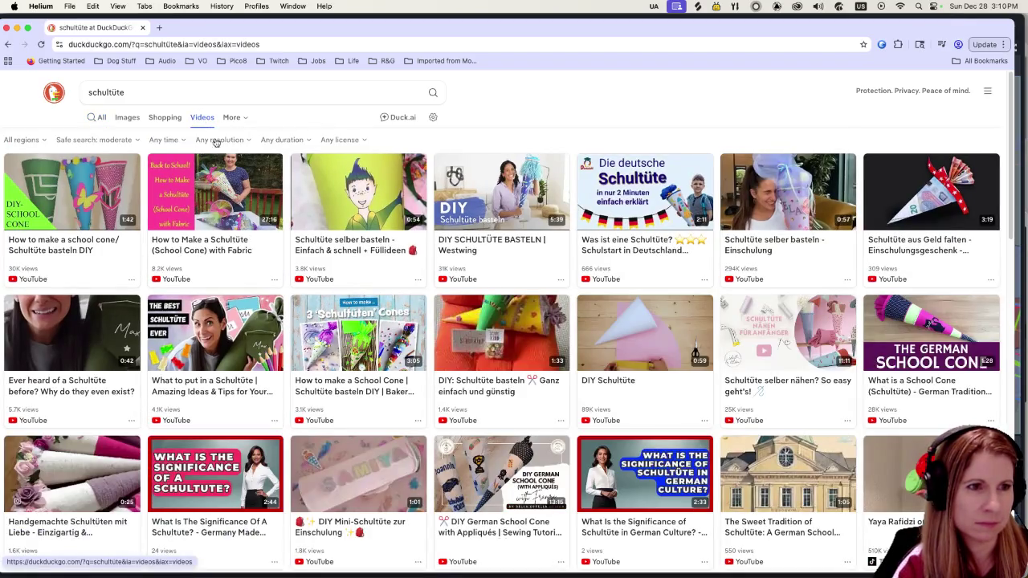
left_click(216, 337)
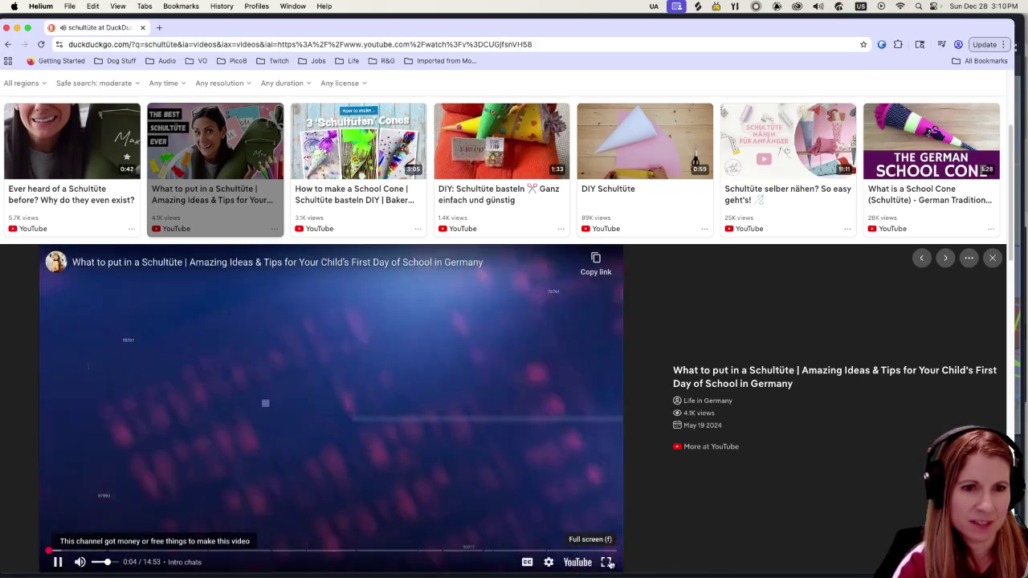
left_click(606, 563)
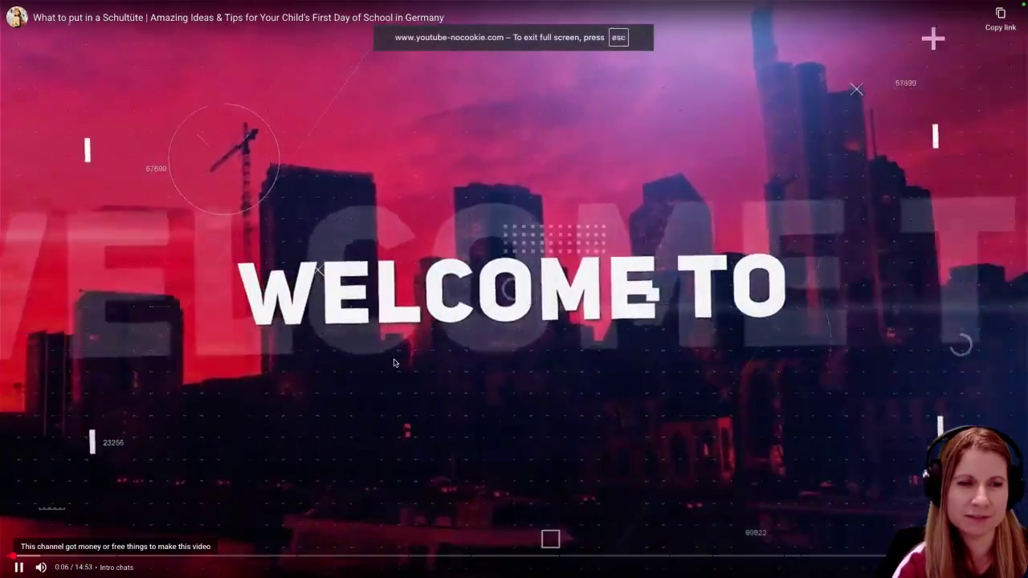